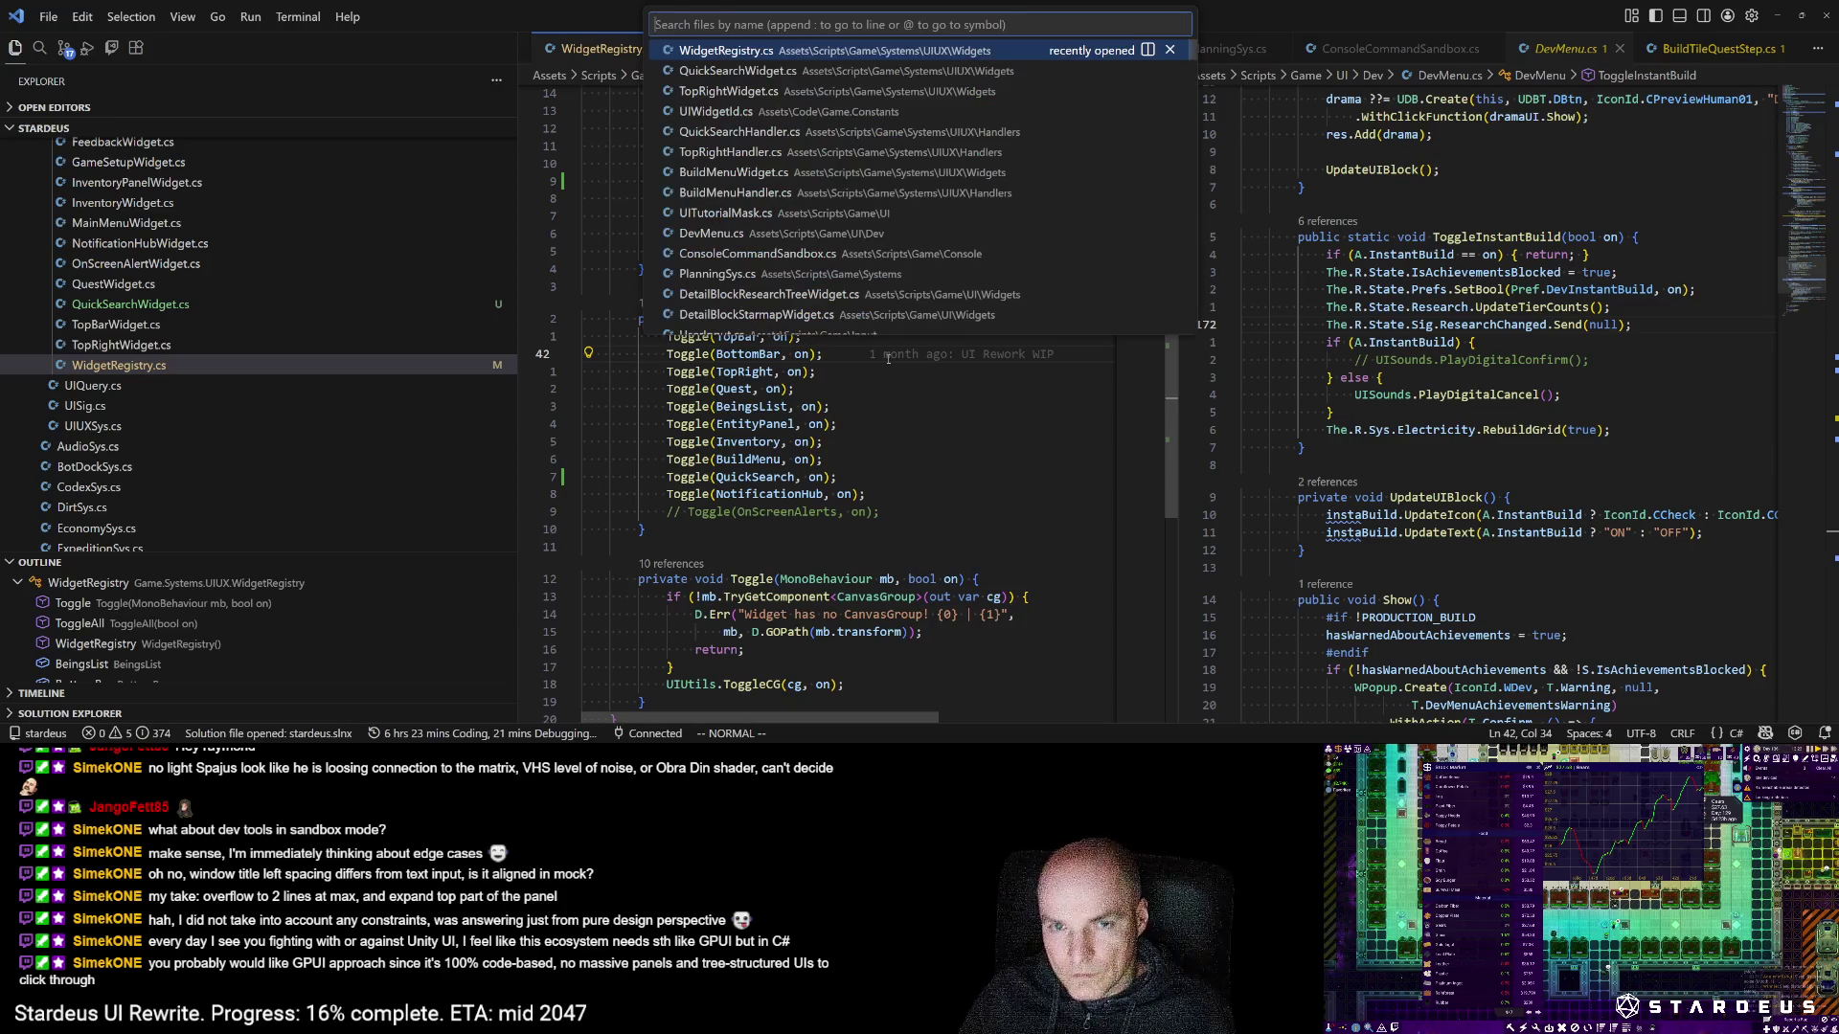
# Step: Open UIUXSys.cs and duplicate the buildMenuHander field as 'QuickSearchHandler quickSearchHandler'
pyautogui.write('uiux')
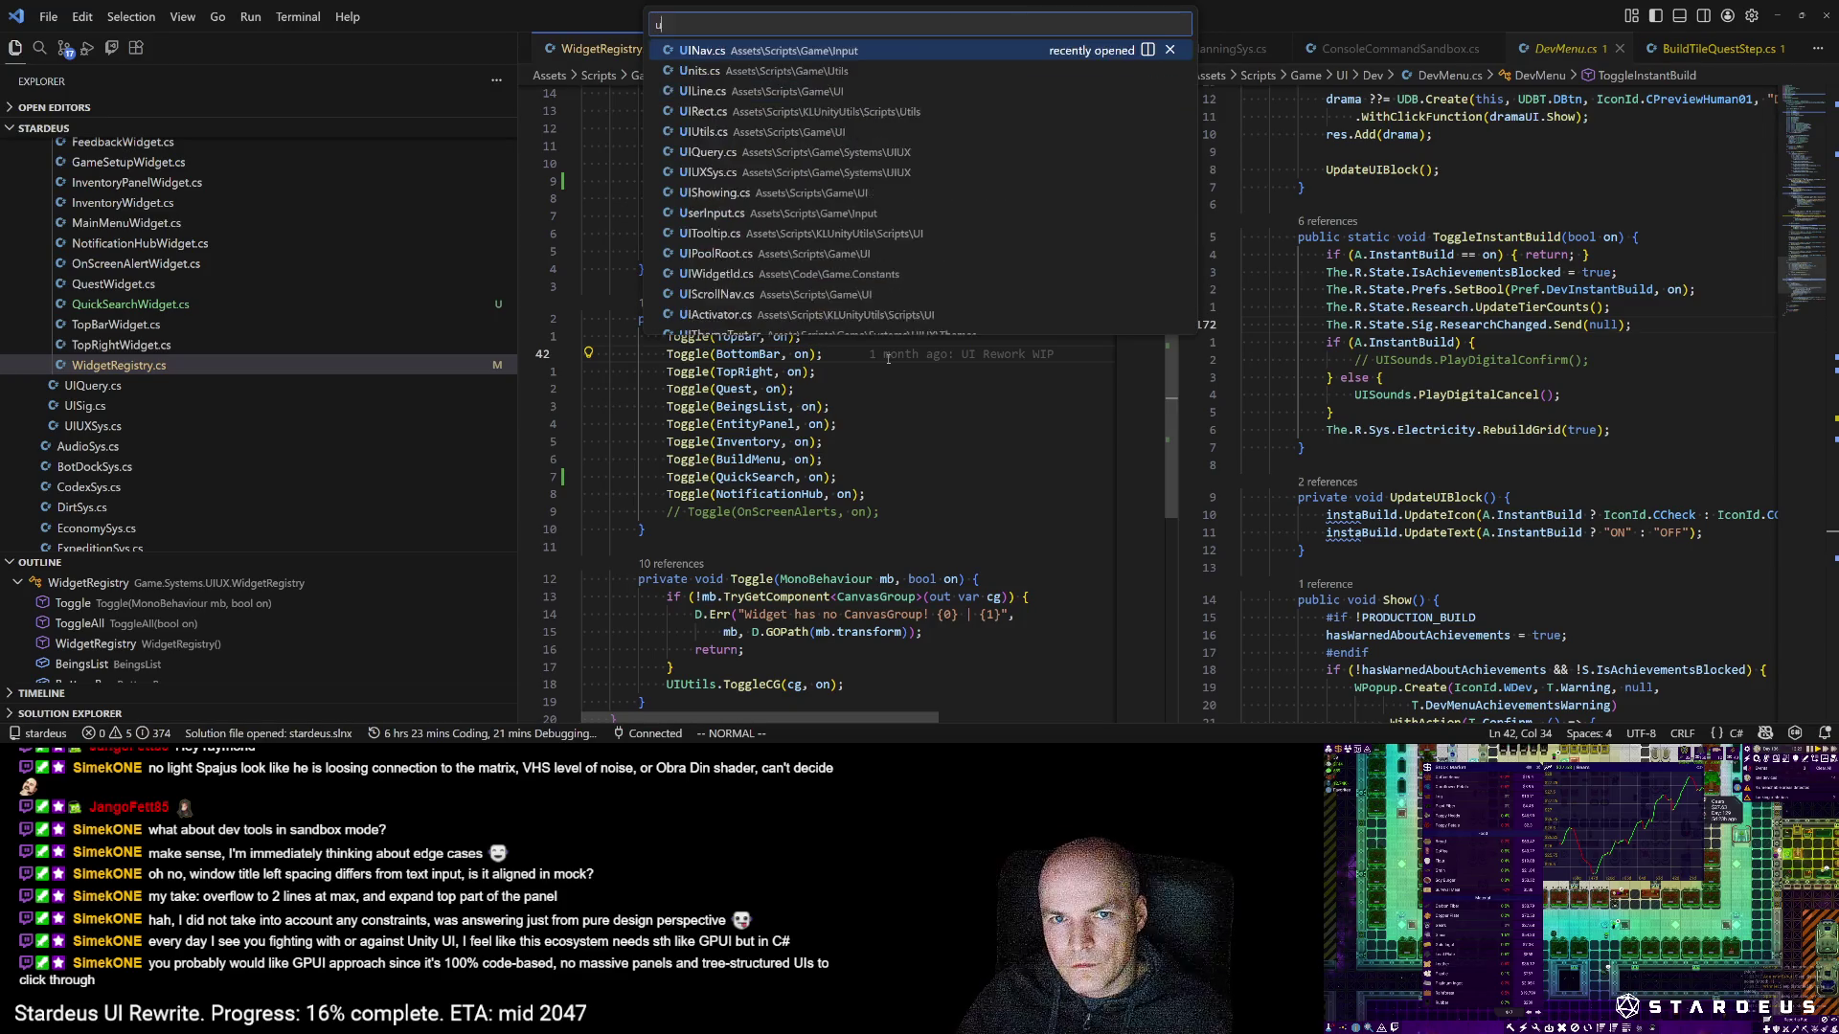
pyautogui.press('Return')
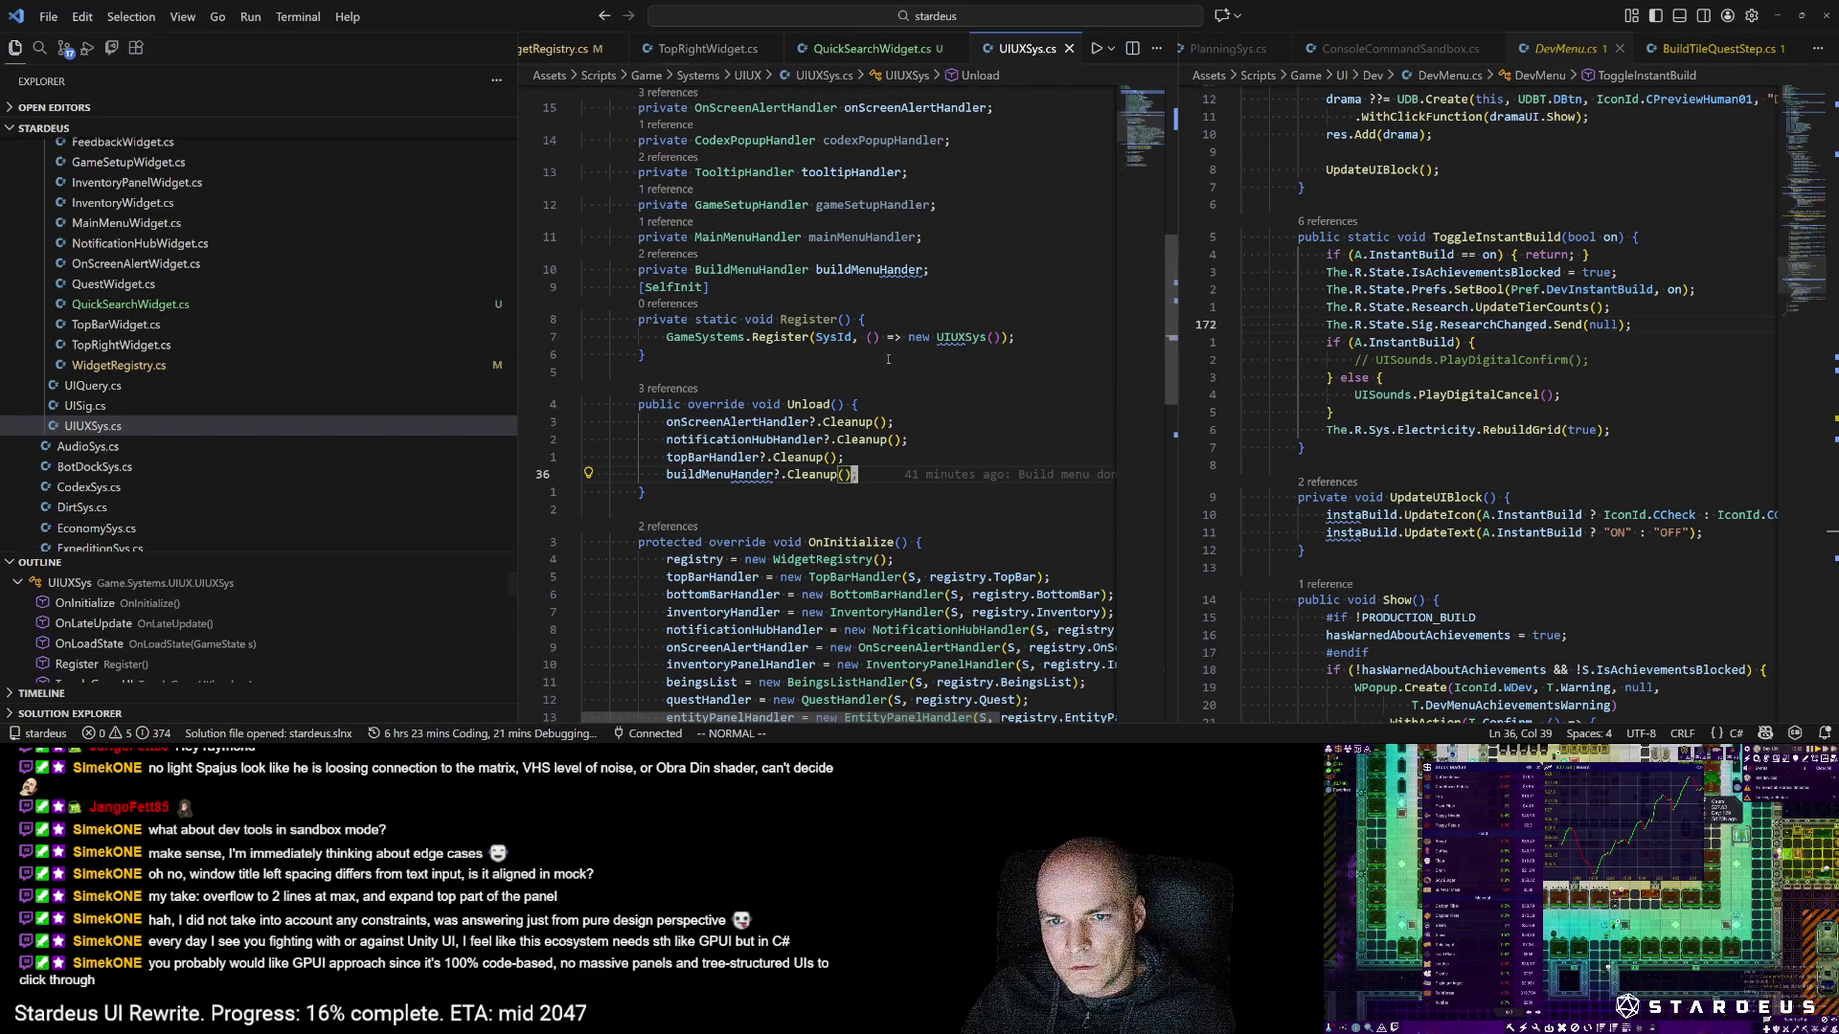
pyautogui.press('g')
pyautogui.press('d')
pyautogui.hotkey('shift', 'alt', 'Down')
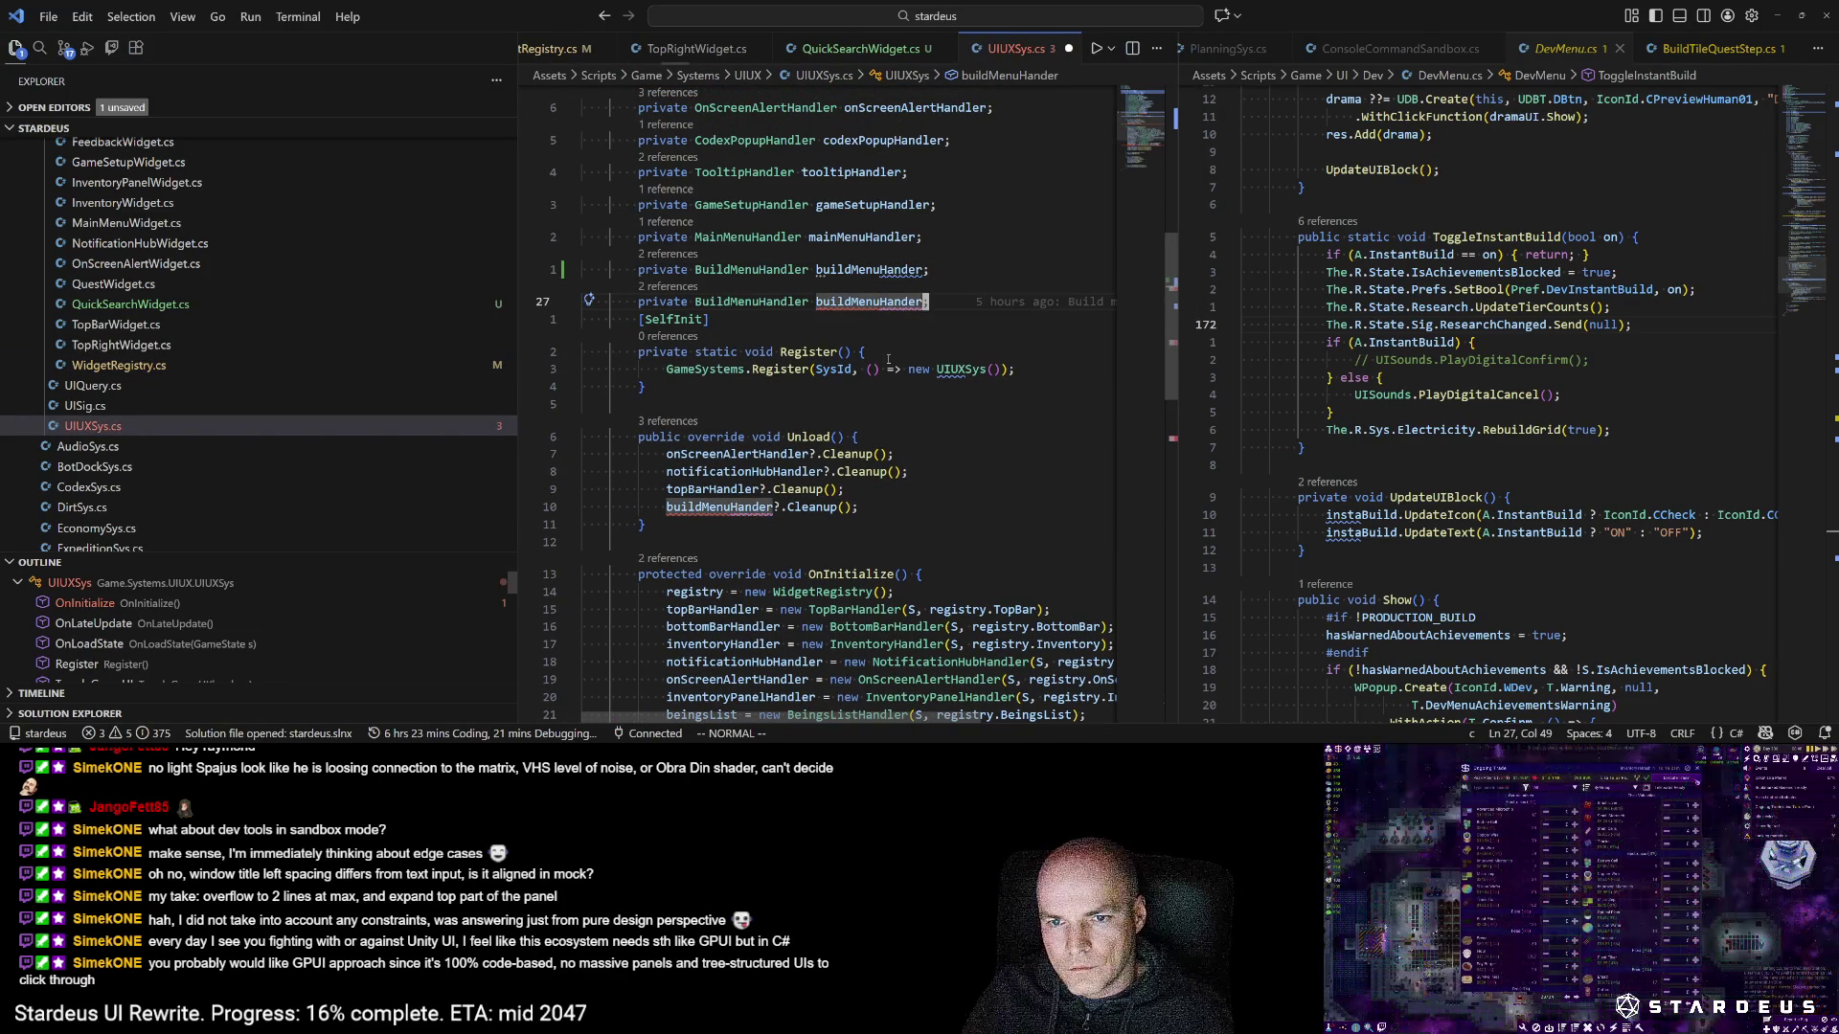
pyautogui.press('e')
pyautogui.press('a')
pyautogui.hotkey('ctrl', 'w')
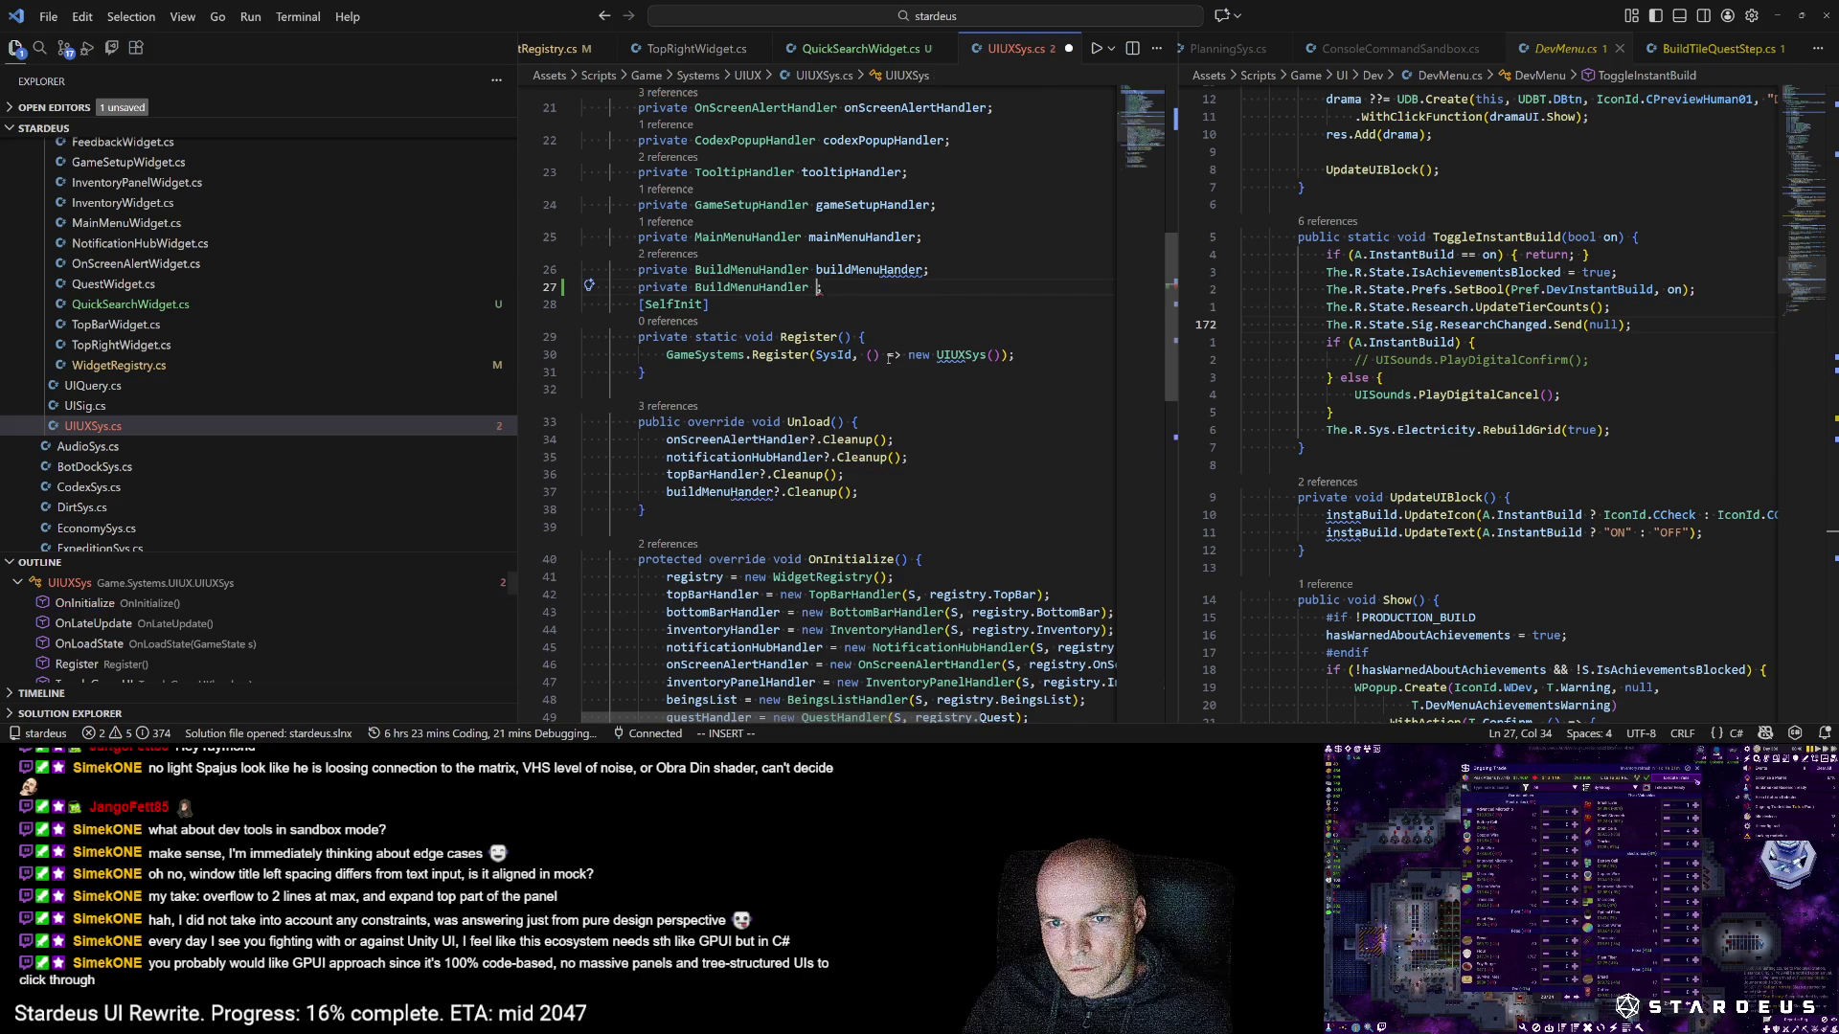
pyautogui.write('quickSearcha')
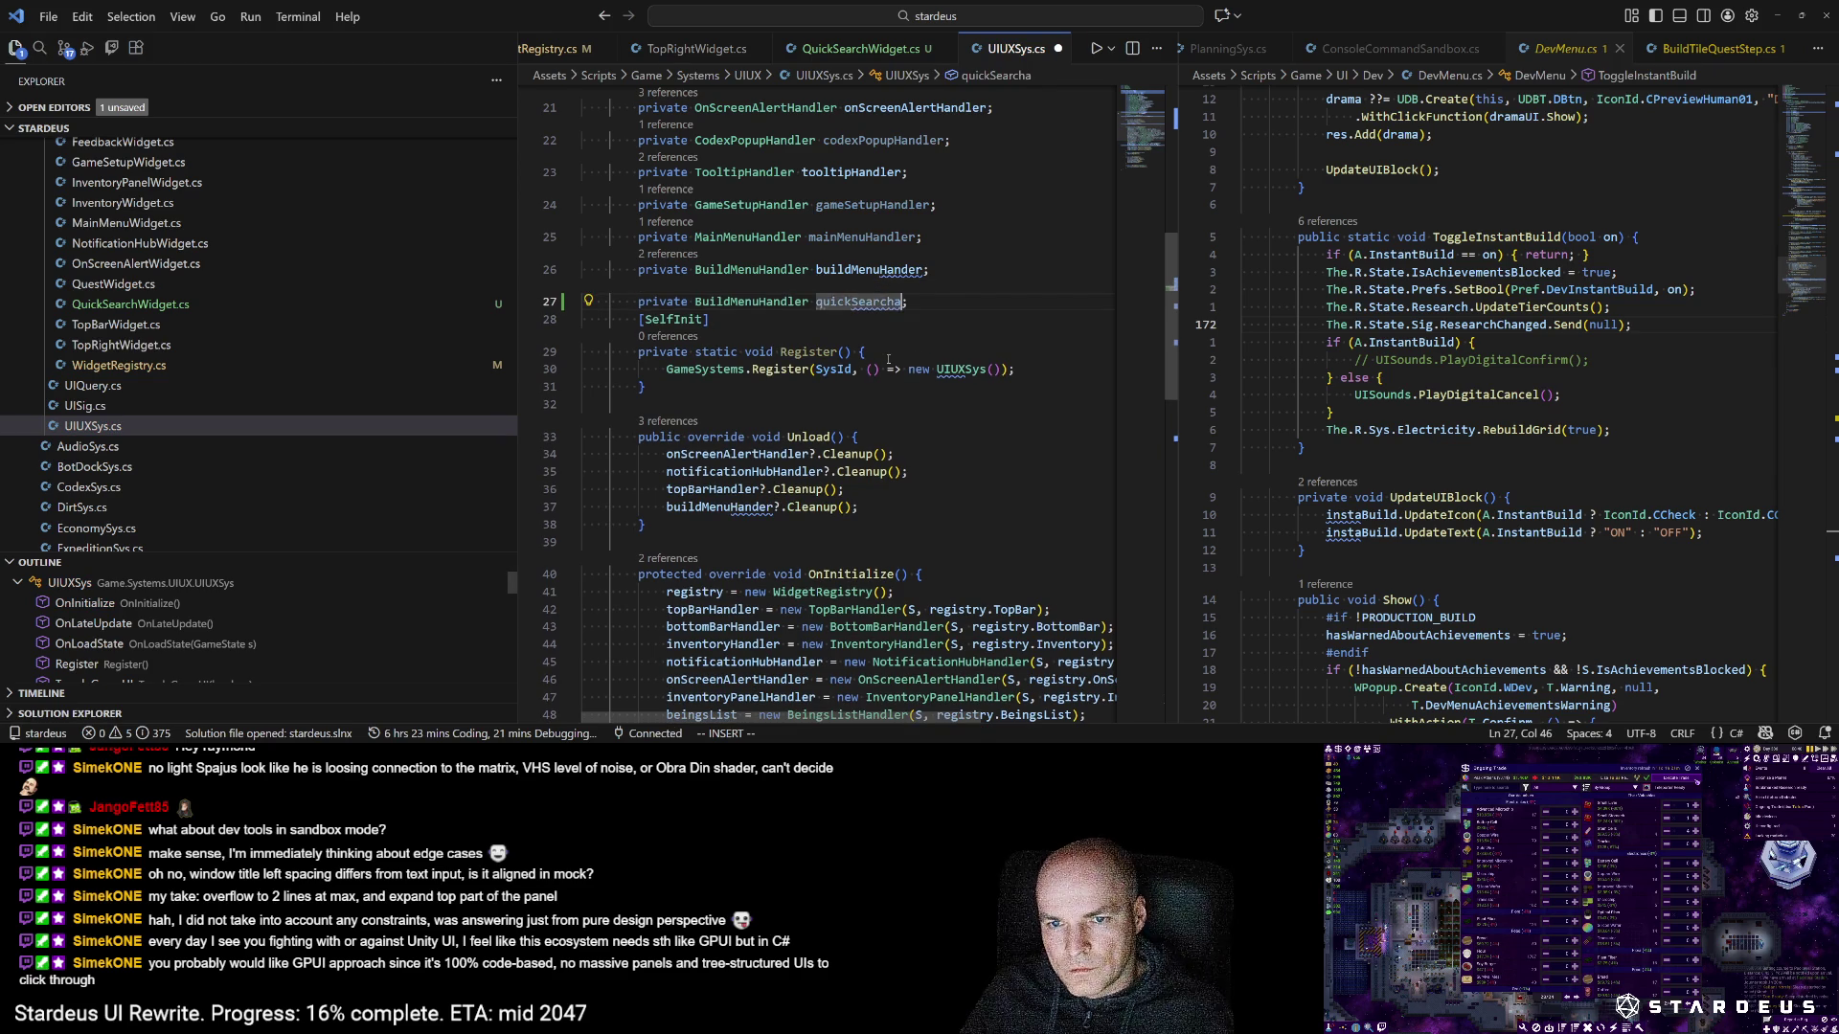
pyautogui.write('Handler')
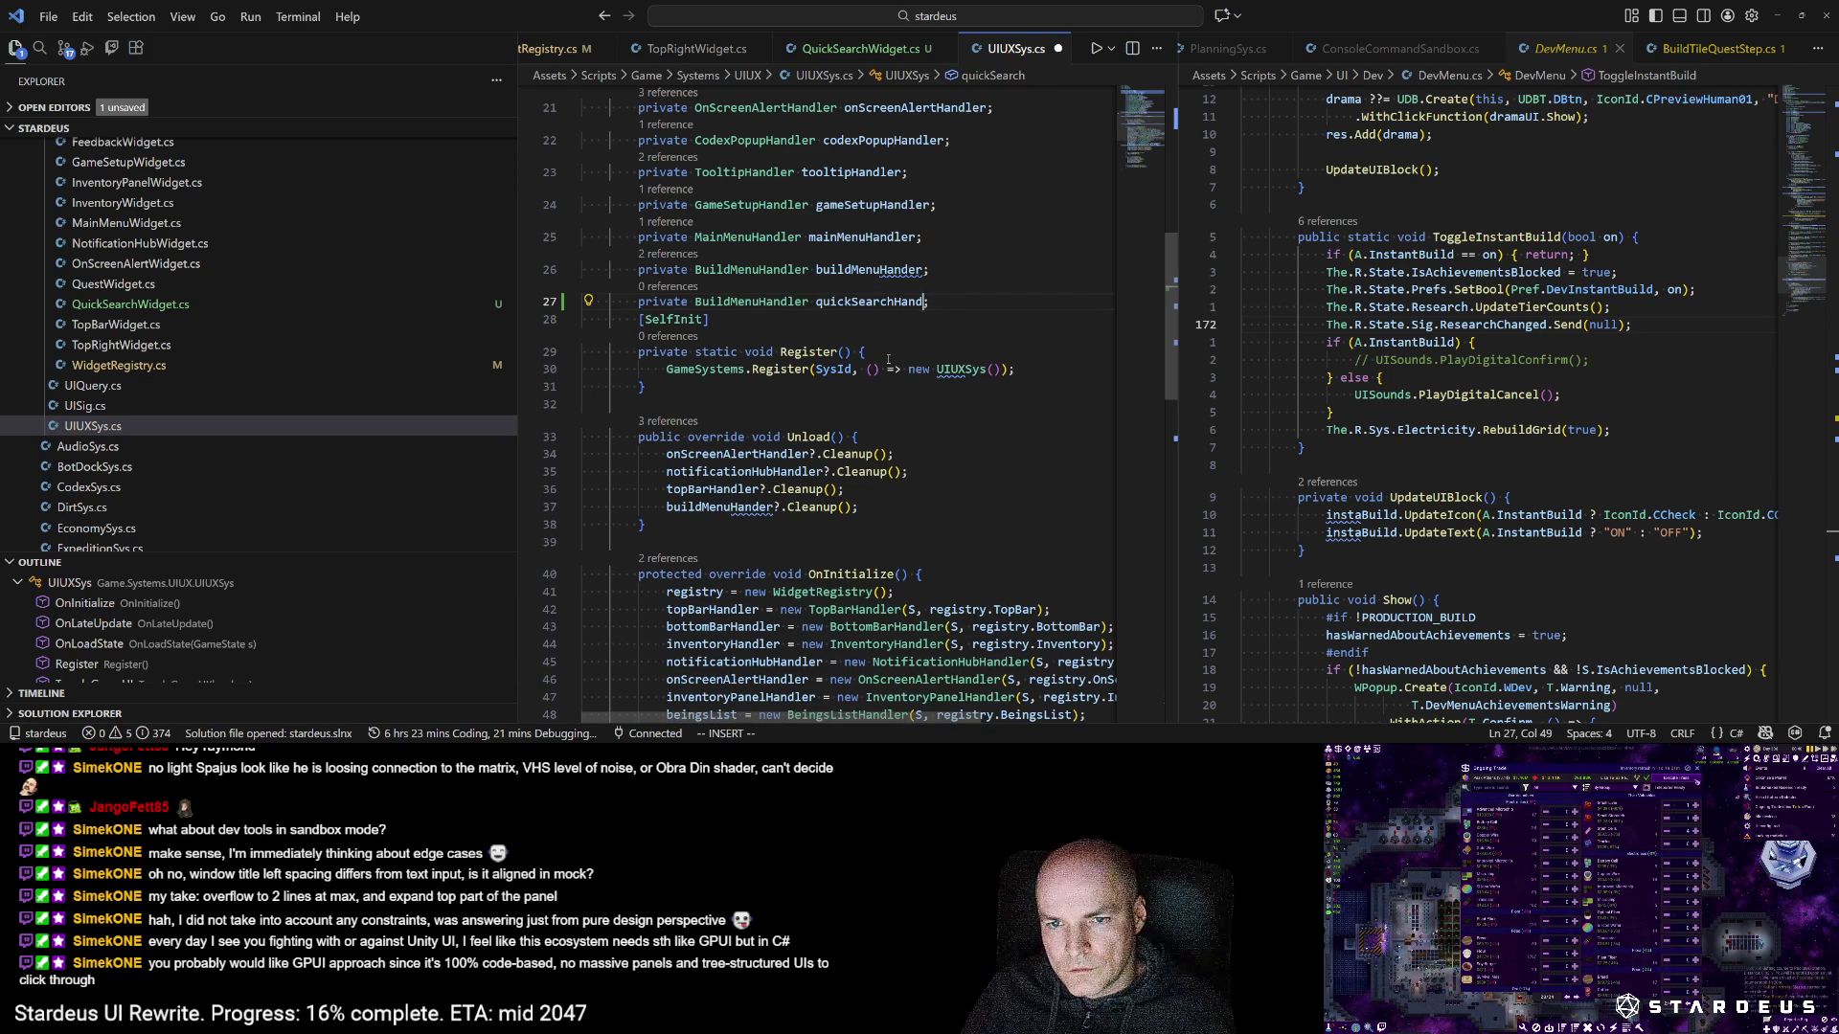
pyautogui.press('Escape')
pyautogui.press('b')
pyautogui.press('b')
pyautogui.write('ciwQuickSearchHandler')
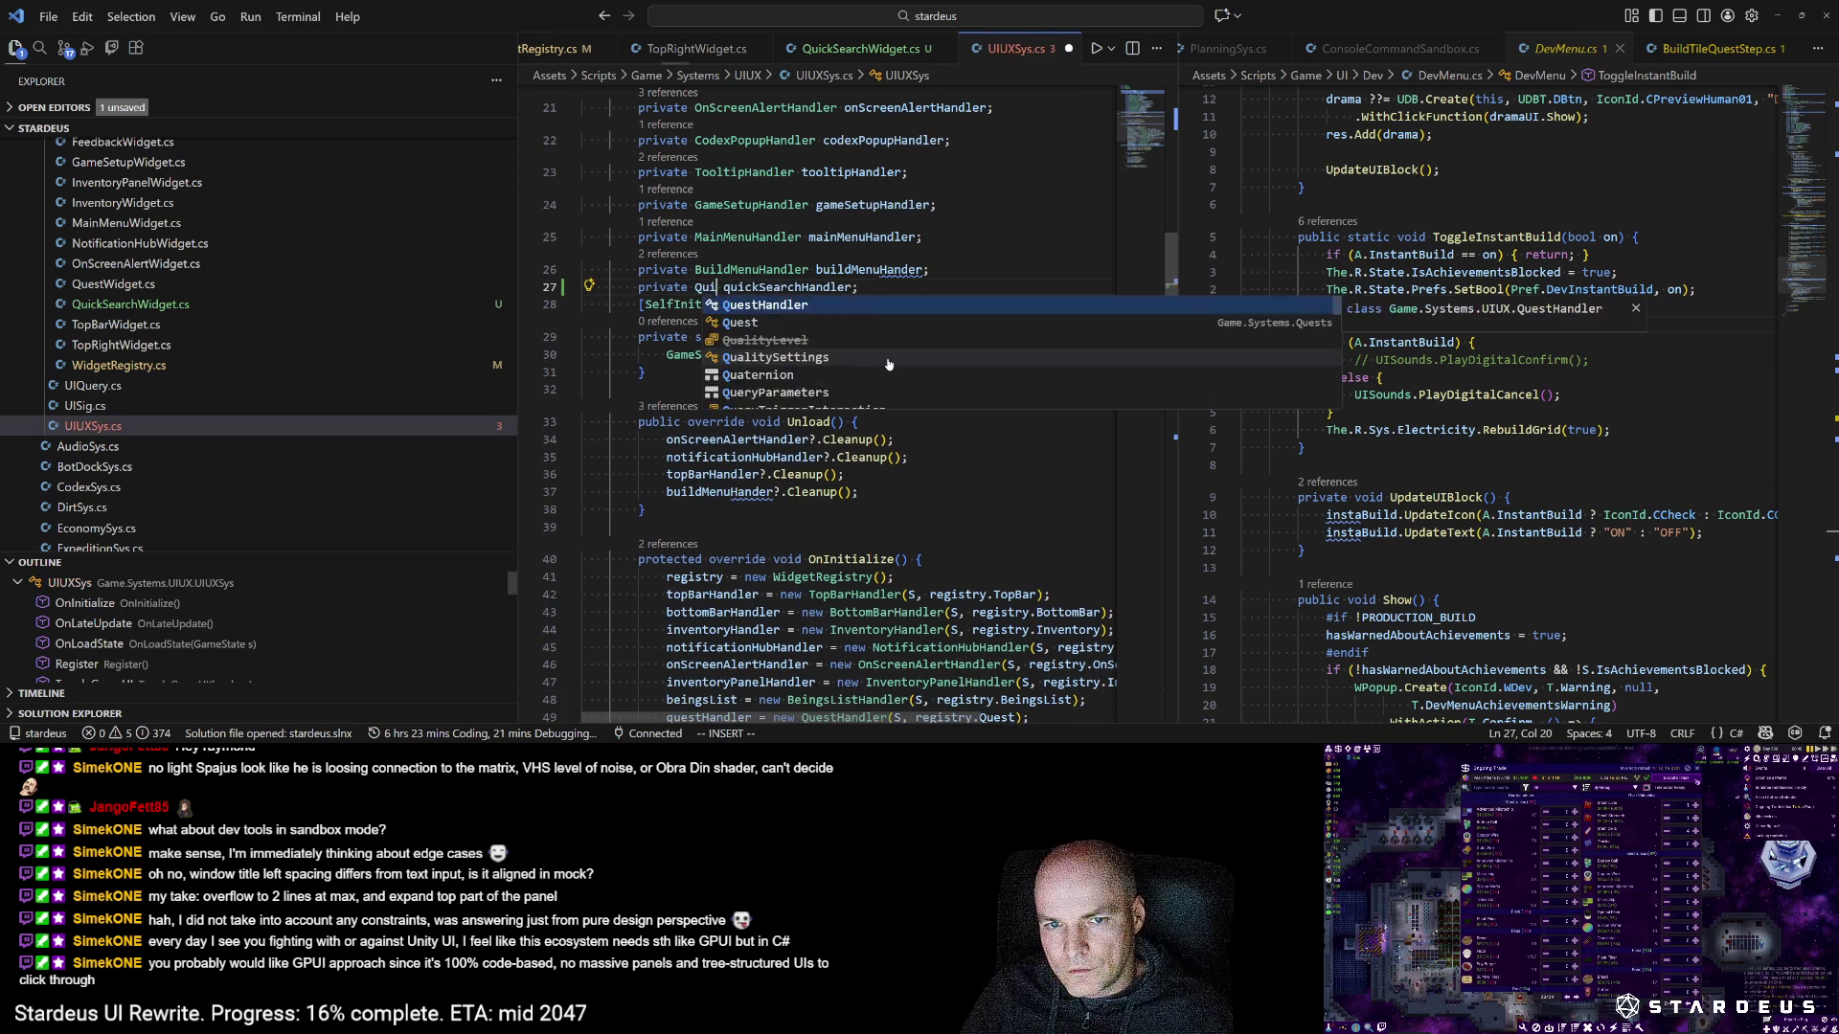
pyautogui.press('Escape')
pyautogui.press('j')
# Step: In OnInitialize, add 'quickSearchHandler = new QuickSearchHandler(S, registry.QuickSearch);' and save
pyautogui.press('}')
pyautogui.press('}')
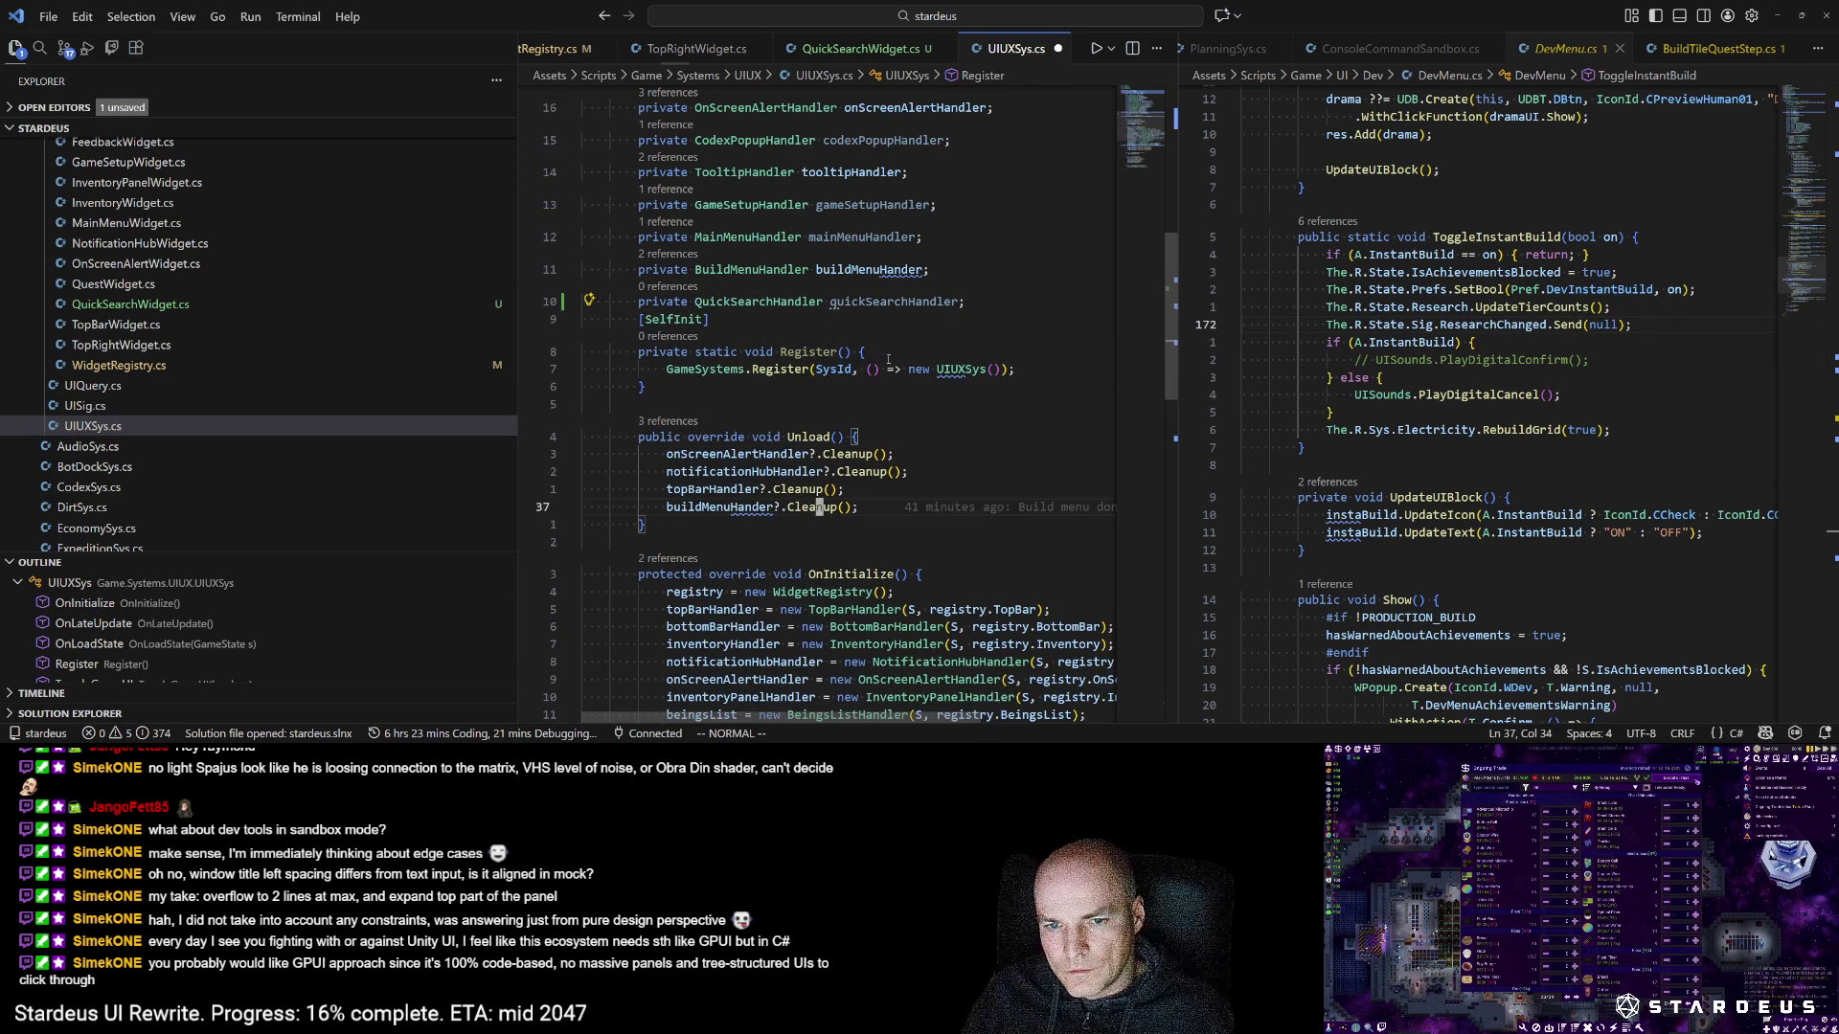
pyautogui.press('j')
pyautogui.press('j')
pyautogui.press('j')
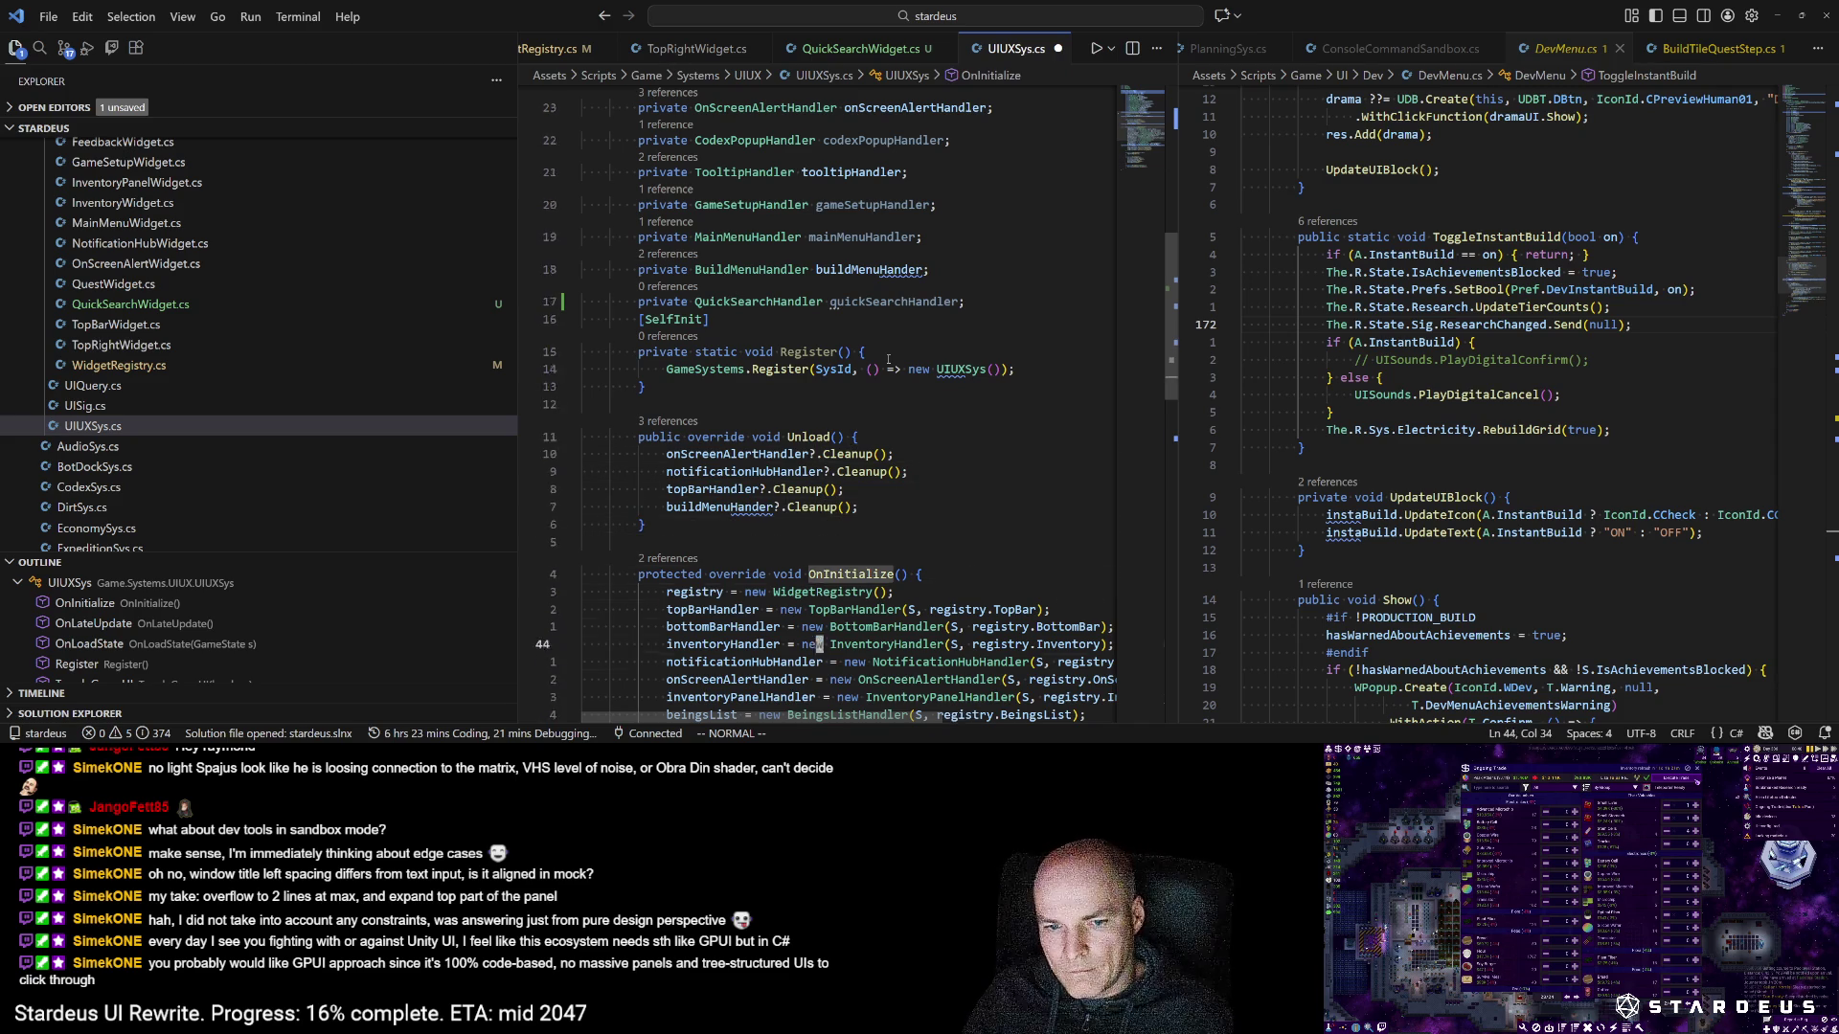
pyautogui.write('o')
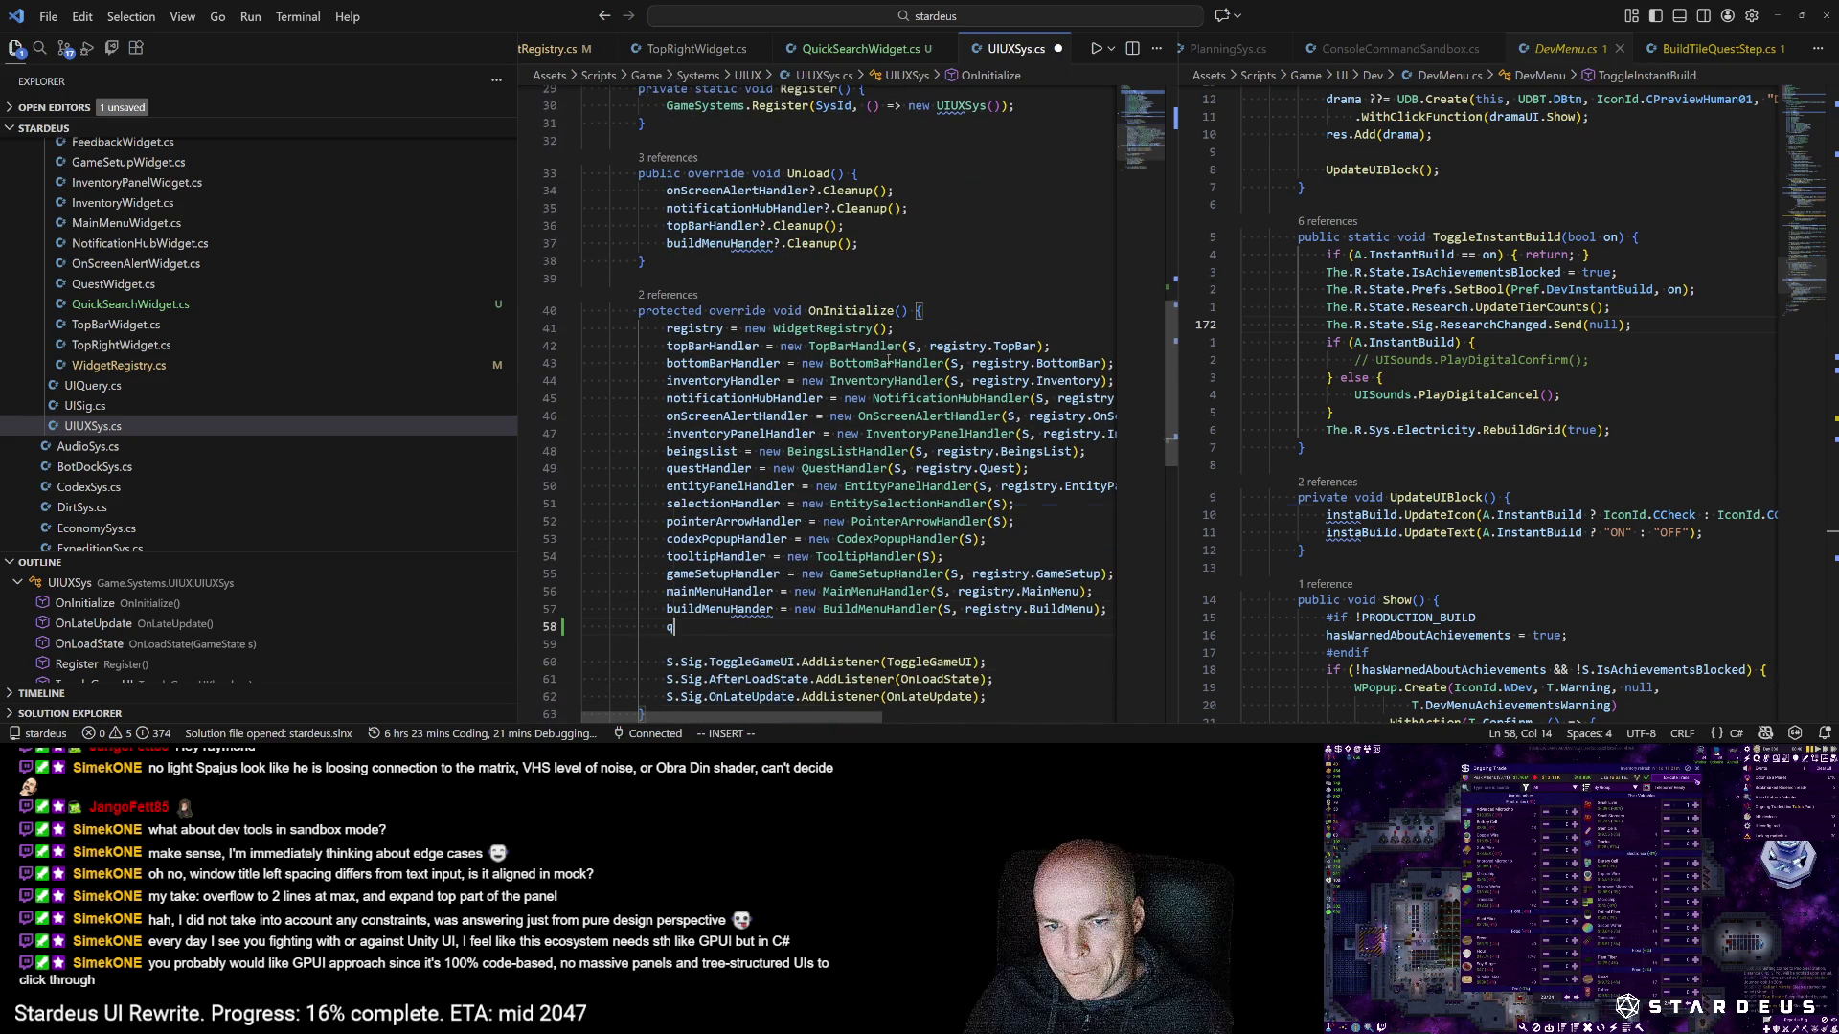
pyautogui.write('quickSearchHandler = new QuickSearchHandler')
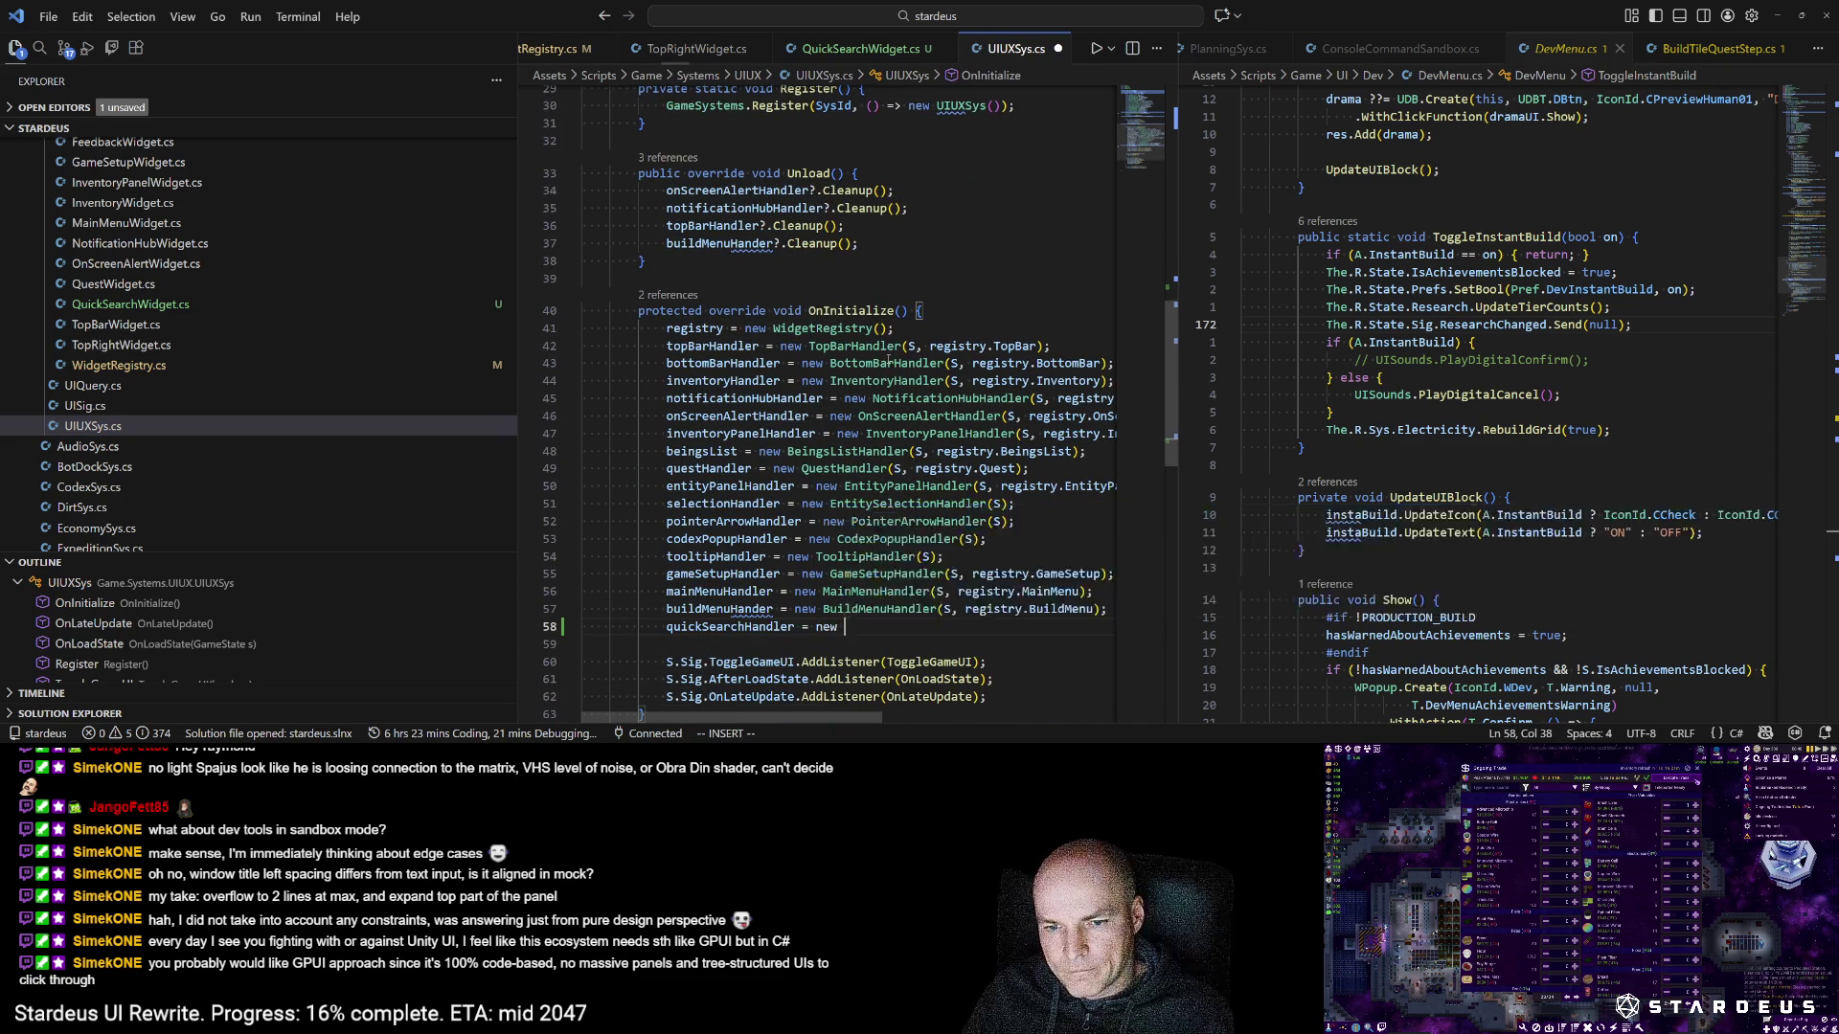
pyautogui.write('(S, registry.')
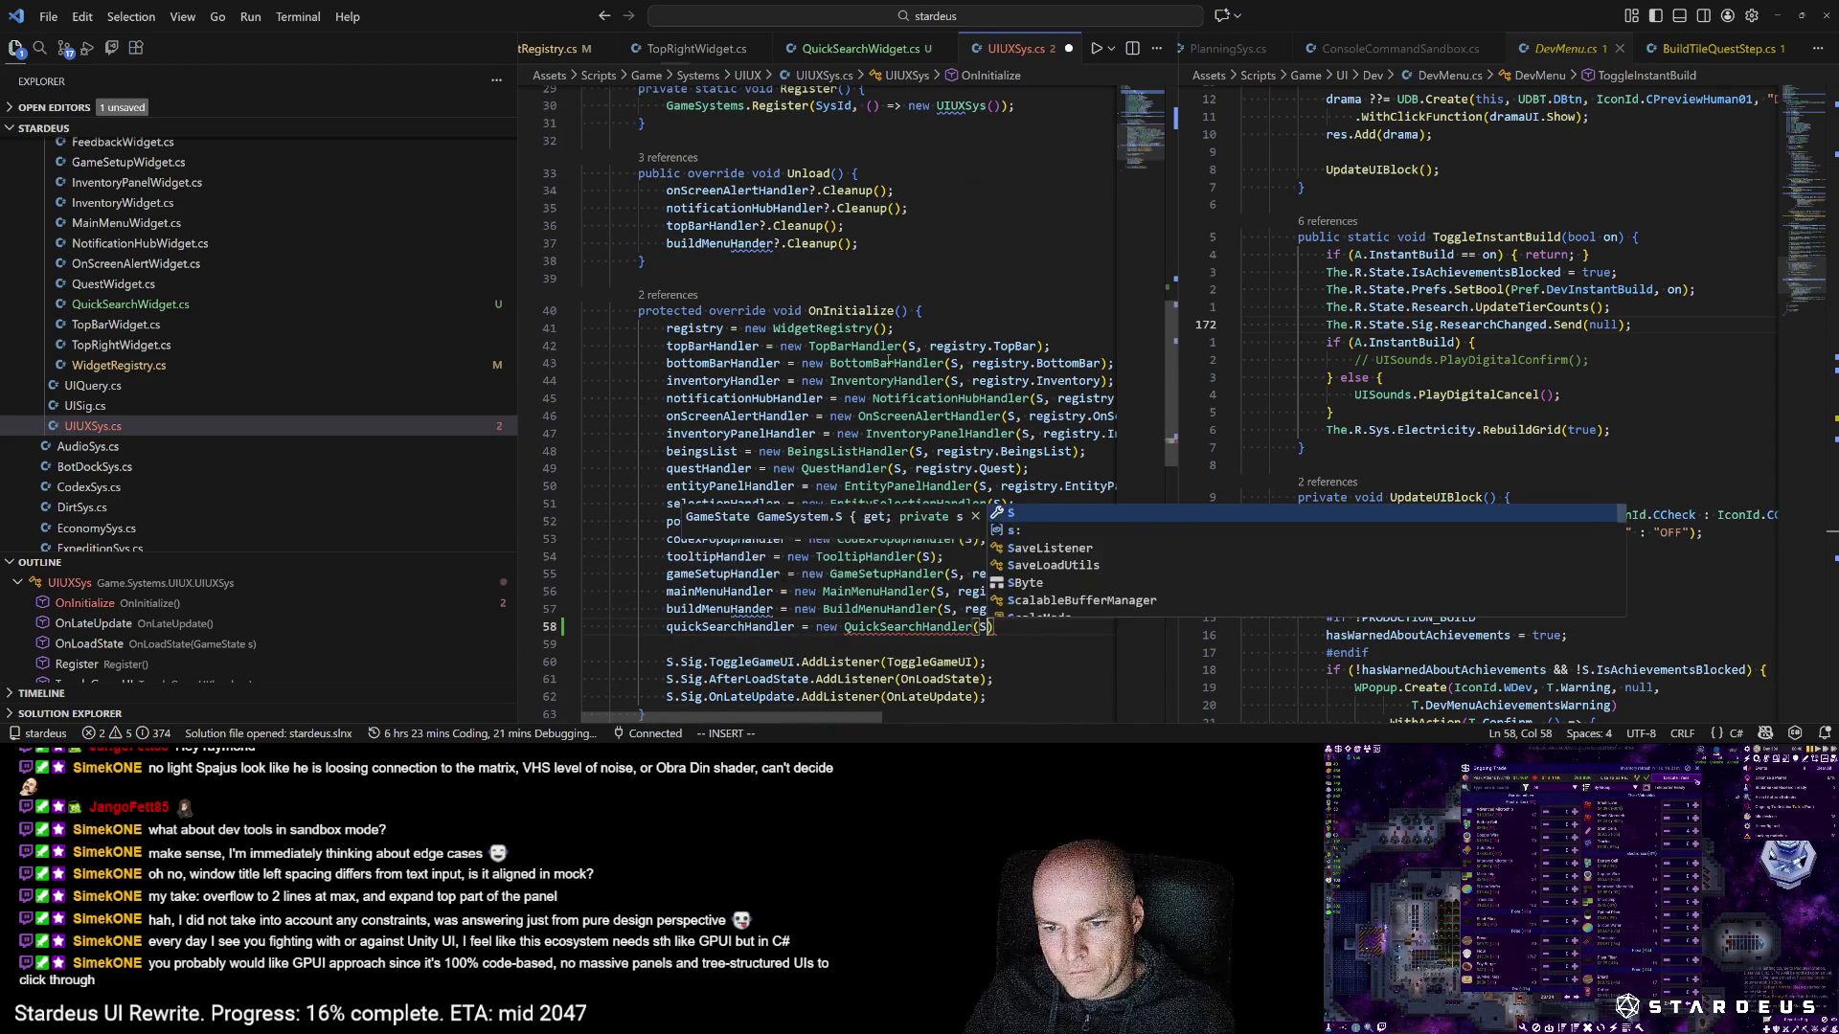
pyautogui.write('QuickSearch')
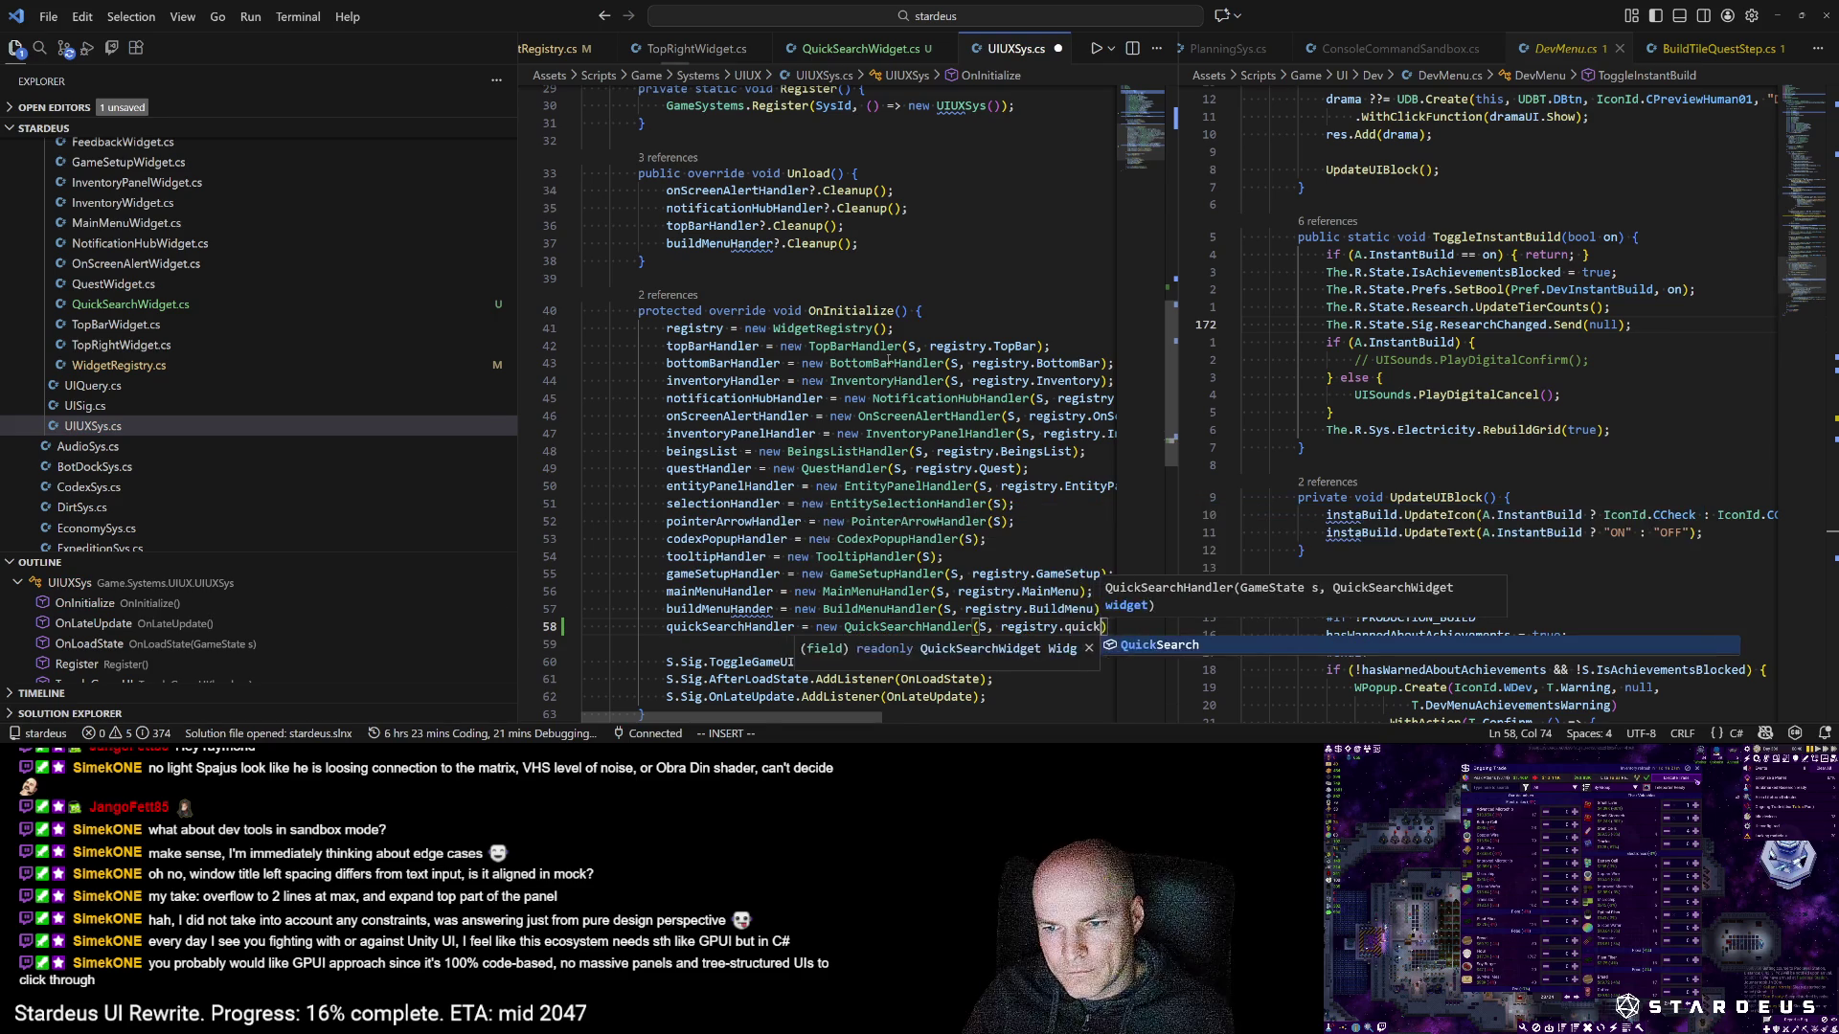
pyautogui.write(');')
pyautogui.hotkey('ctrl', 's')
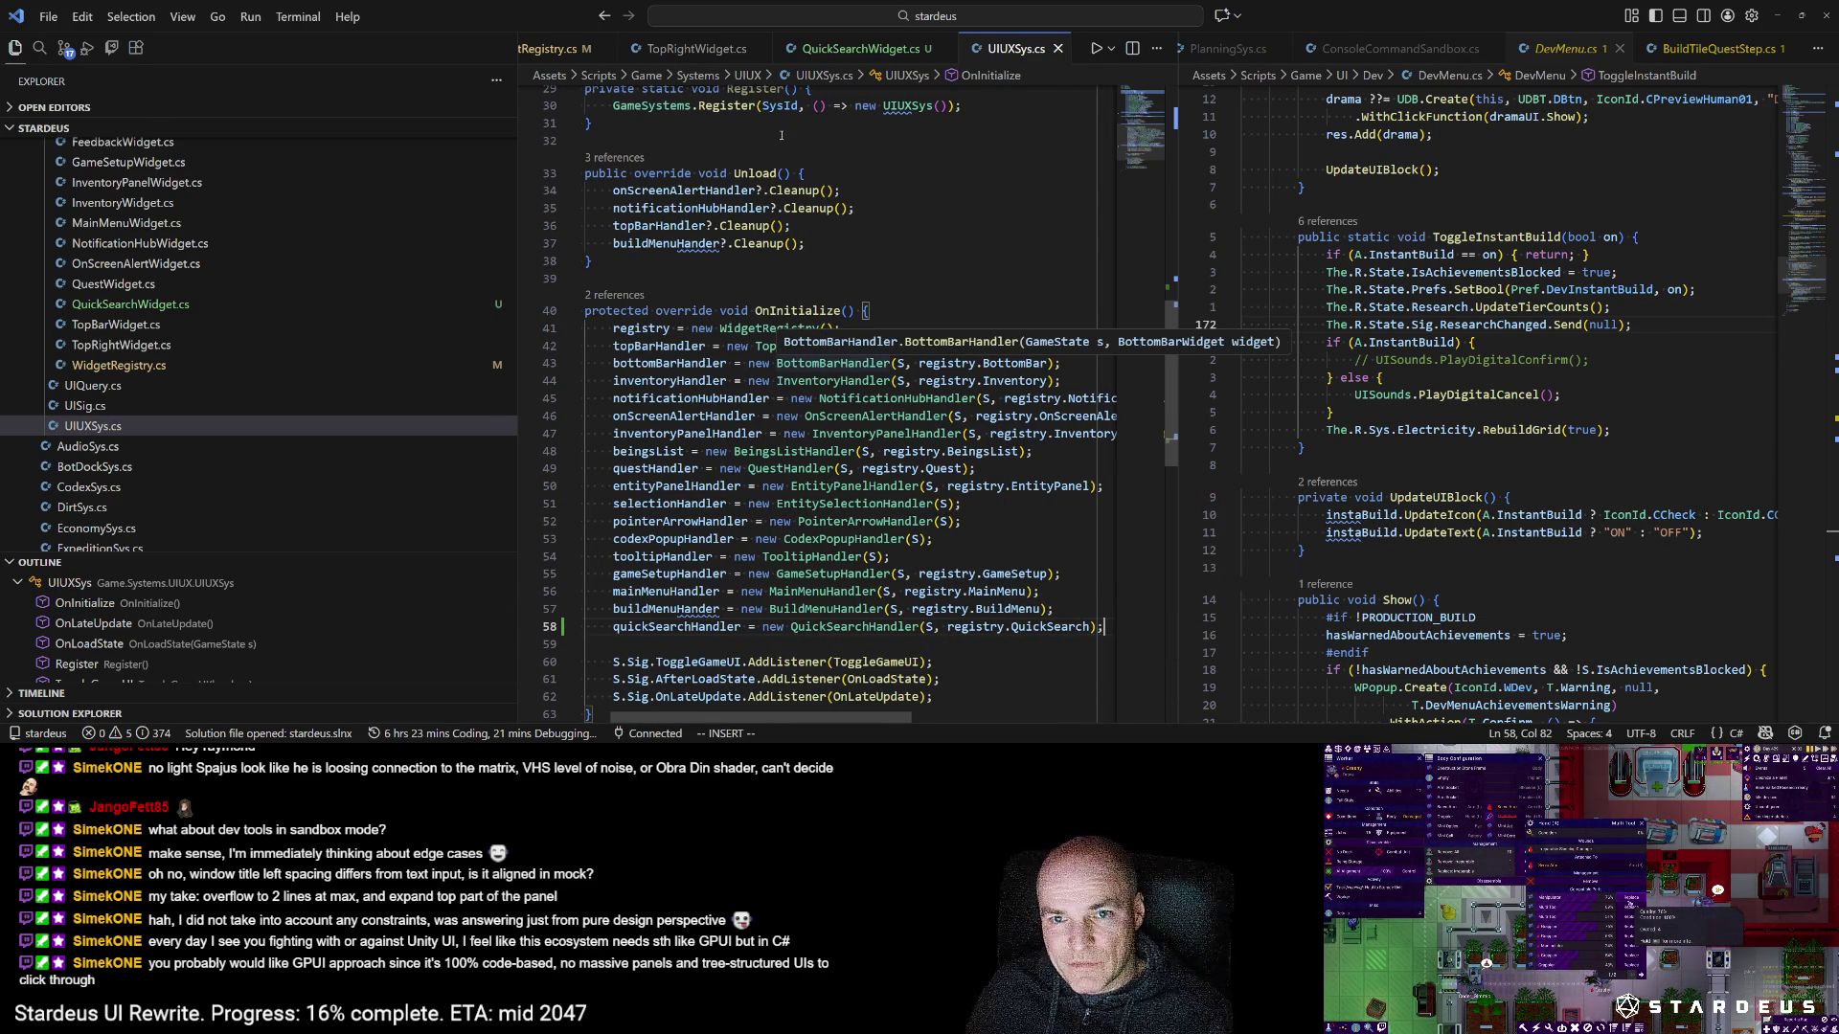
pyautogui.click(843, 48)
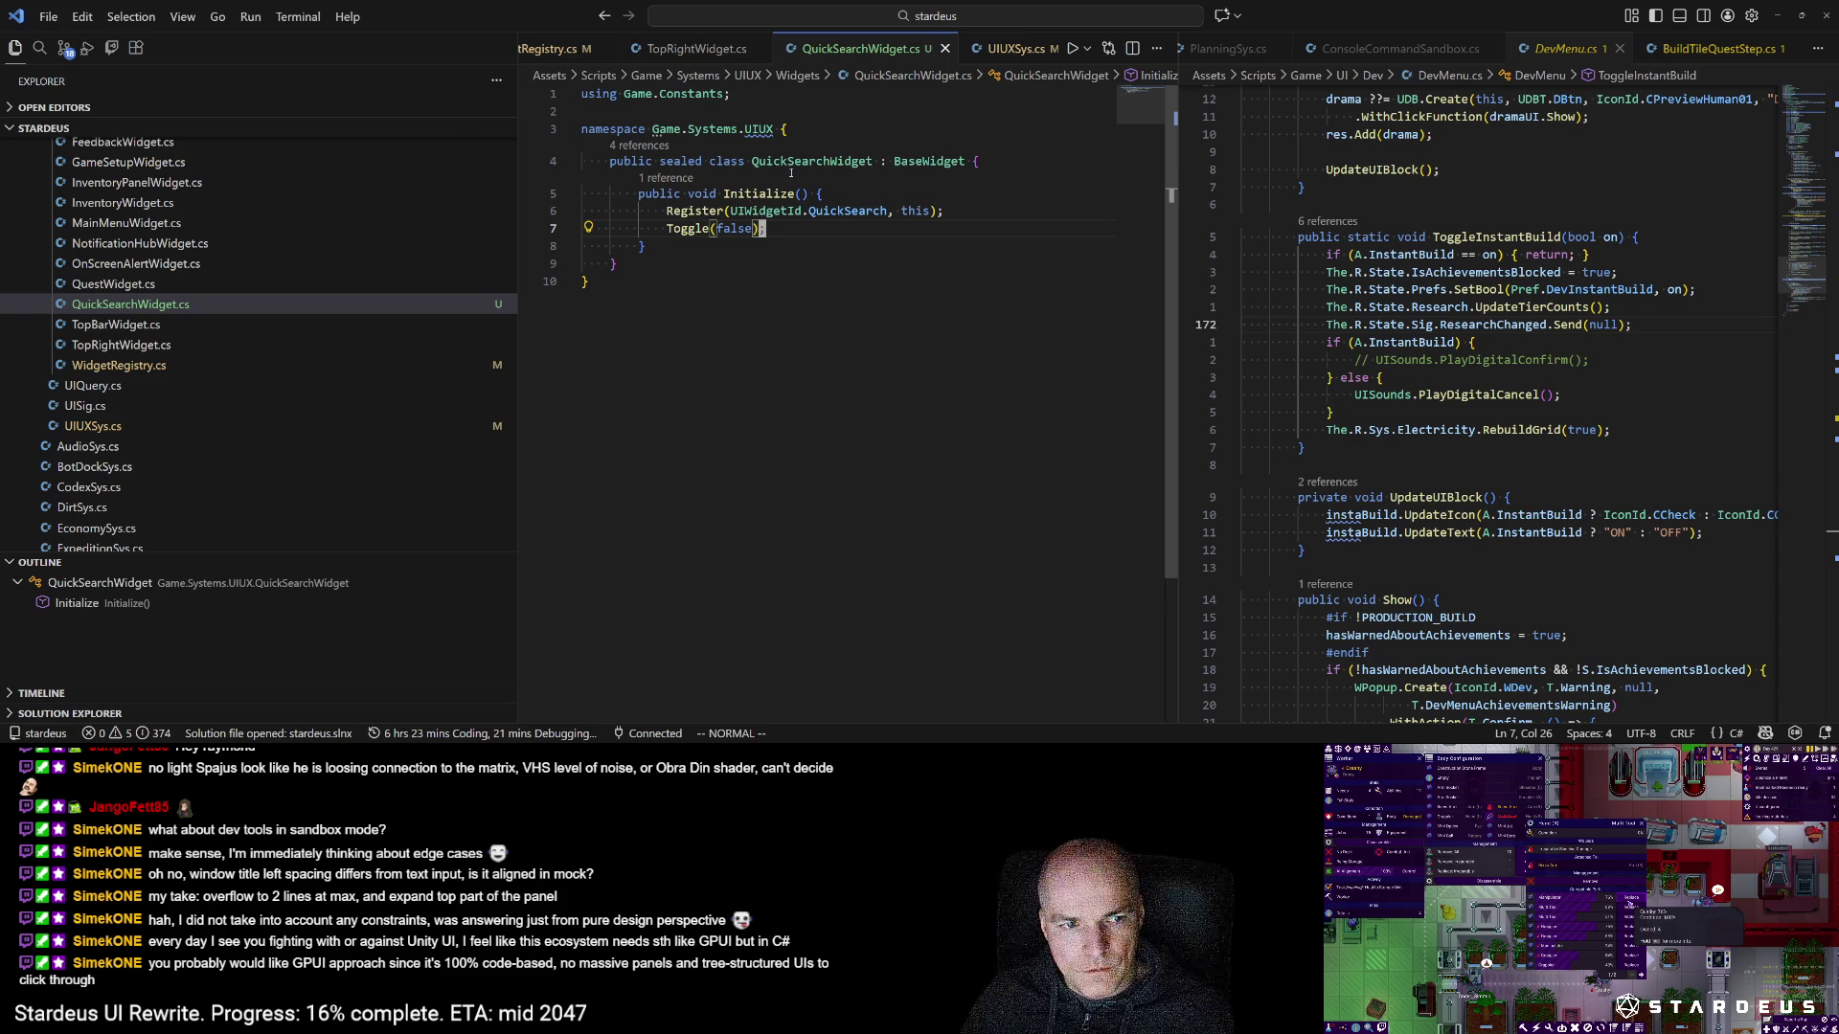
pyautogui.hotkey('alt', 'Tab')
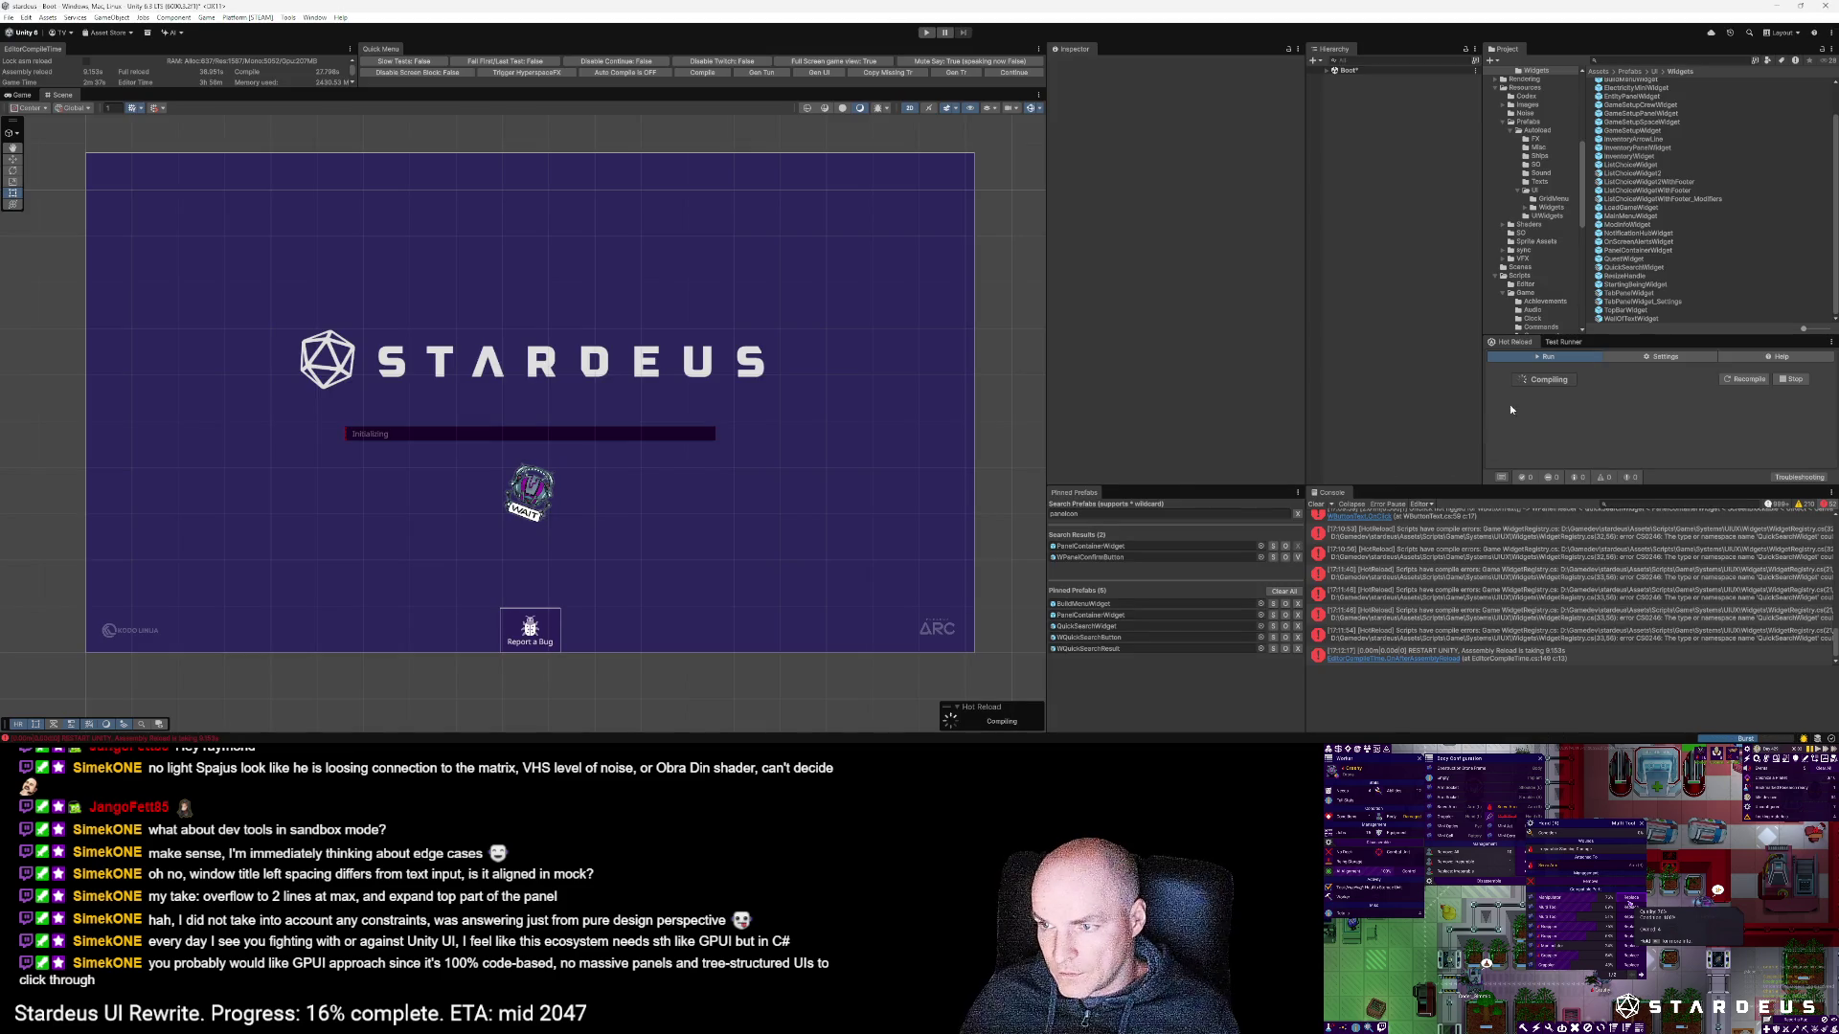
# Step: Clear the Console log and the Pinned Prefabs search, then run the game in Play mode
pyautogui.click(1315, 504)
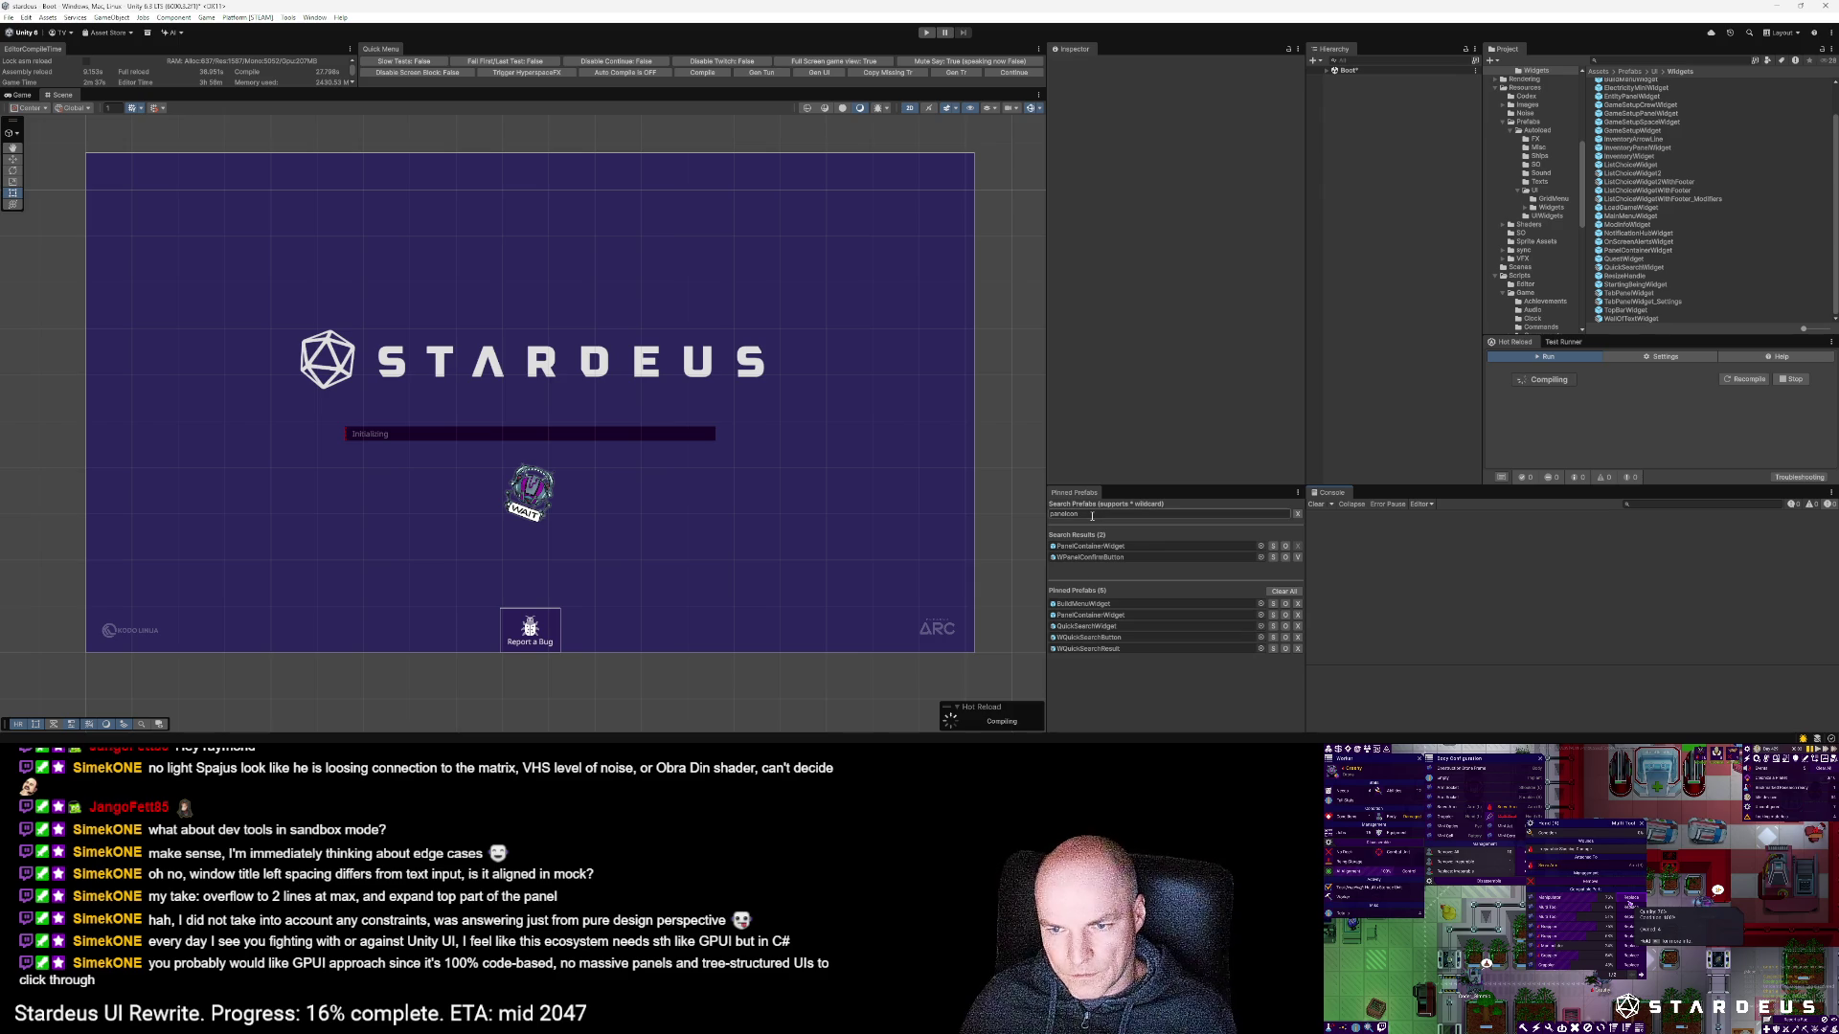
pyautogui.click(1297, 514)
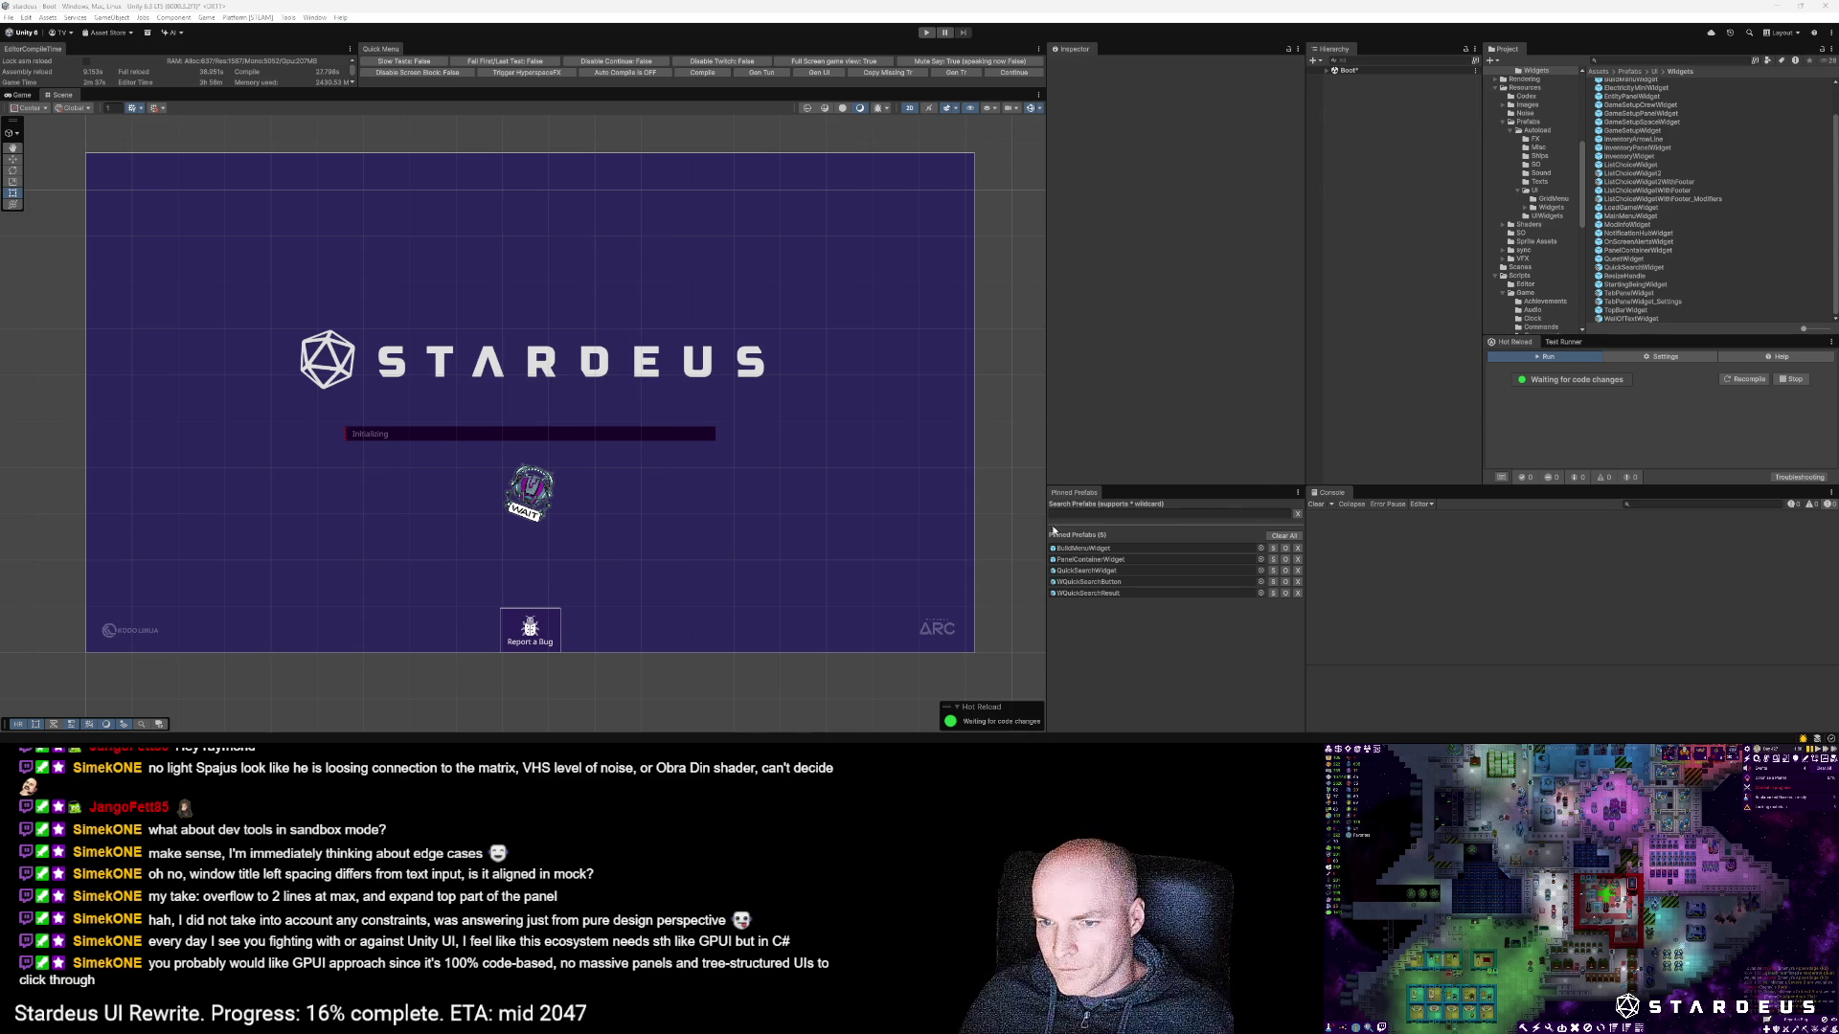
pyautogui.click(1017, 74)
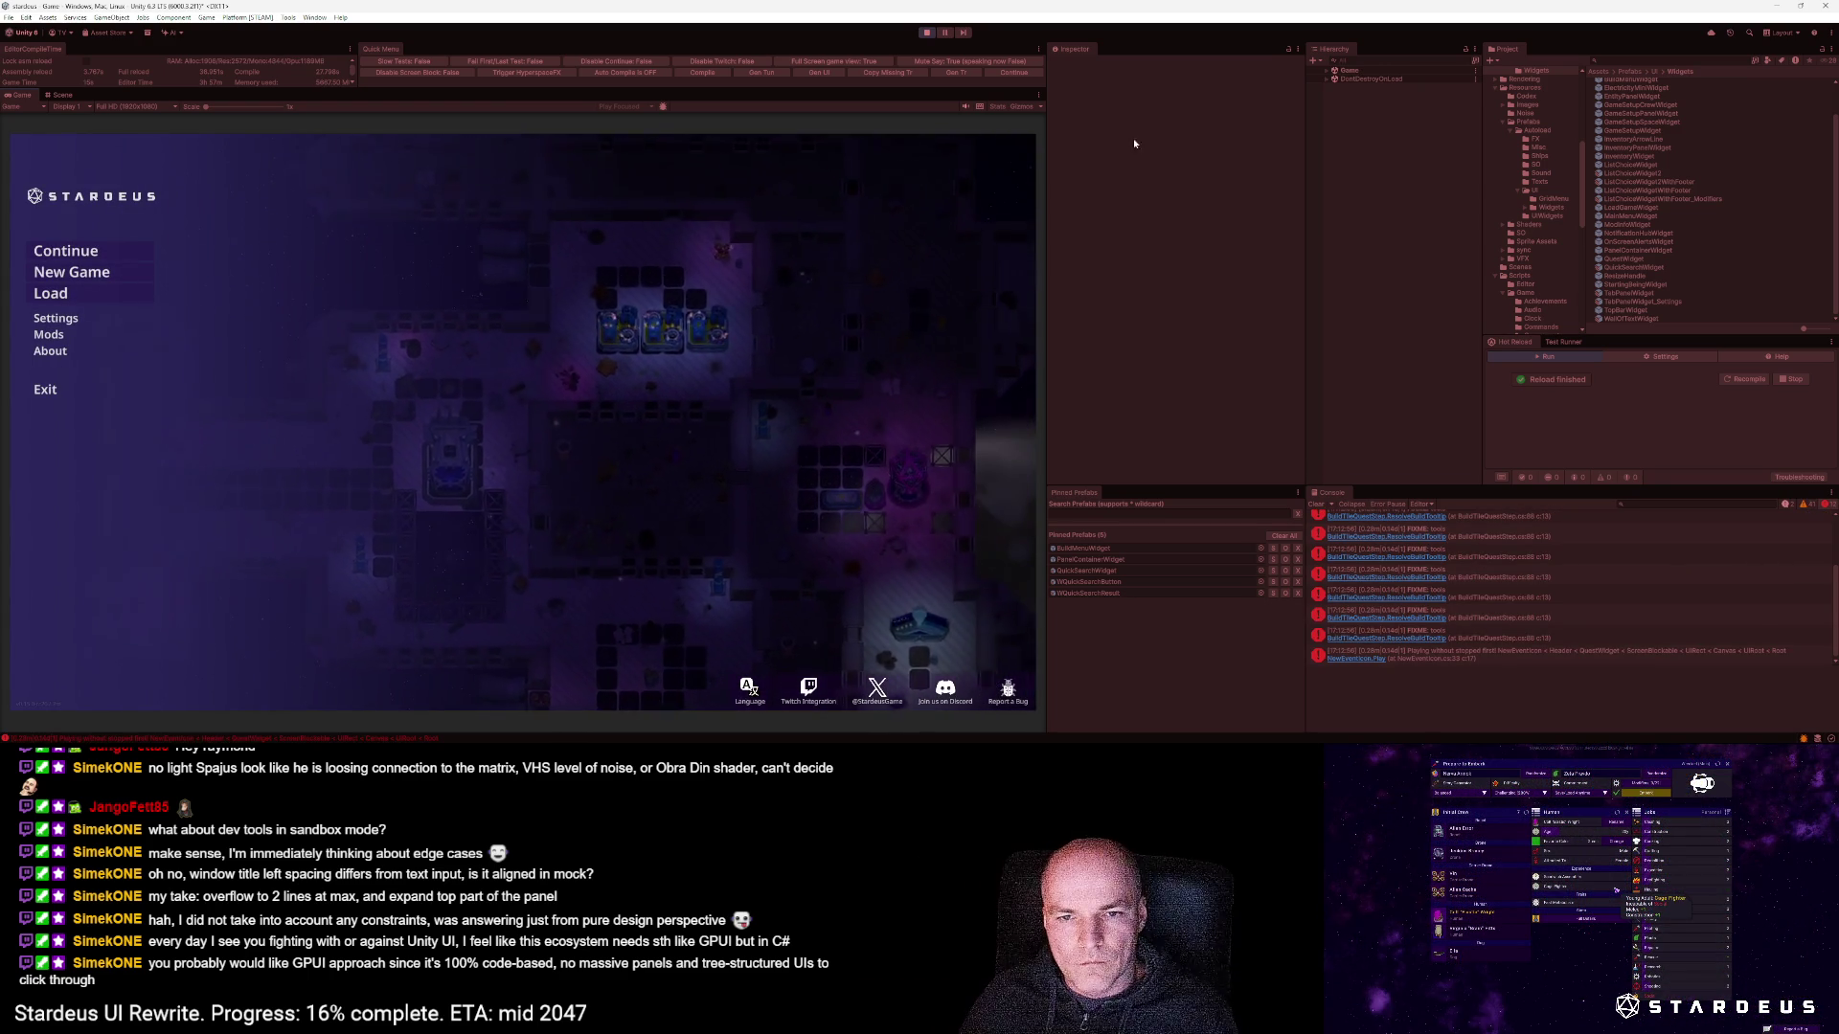
# Step: Continue the saved game to test the UI, then stop Play mode
pyautogui.click(93, 260)
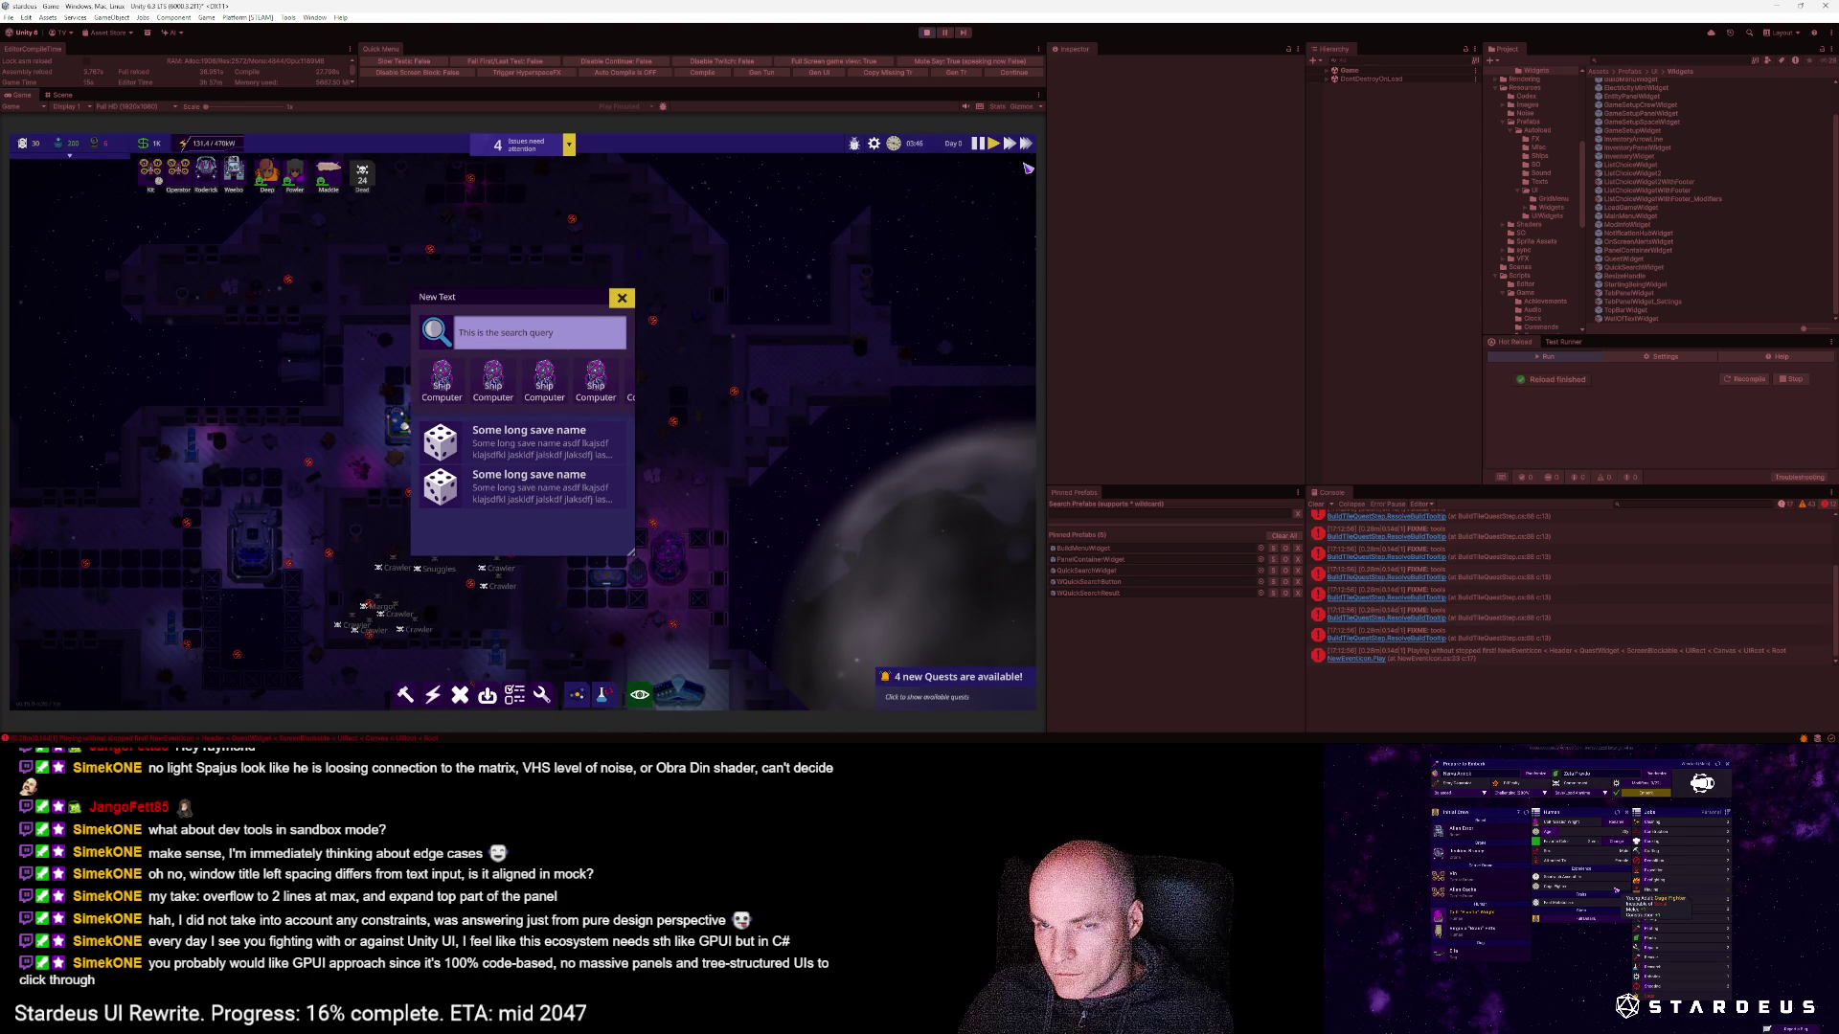
pyautogui.click(927, 35)
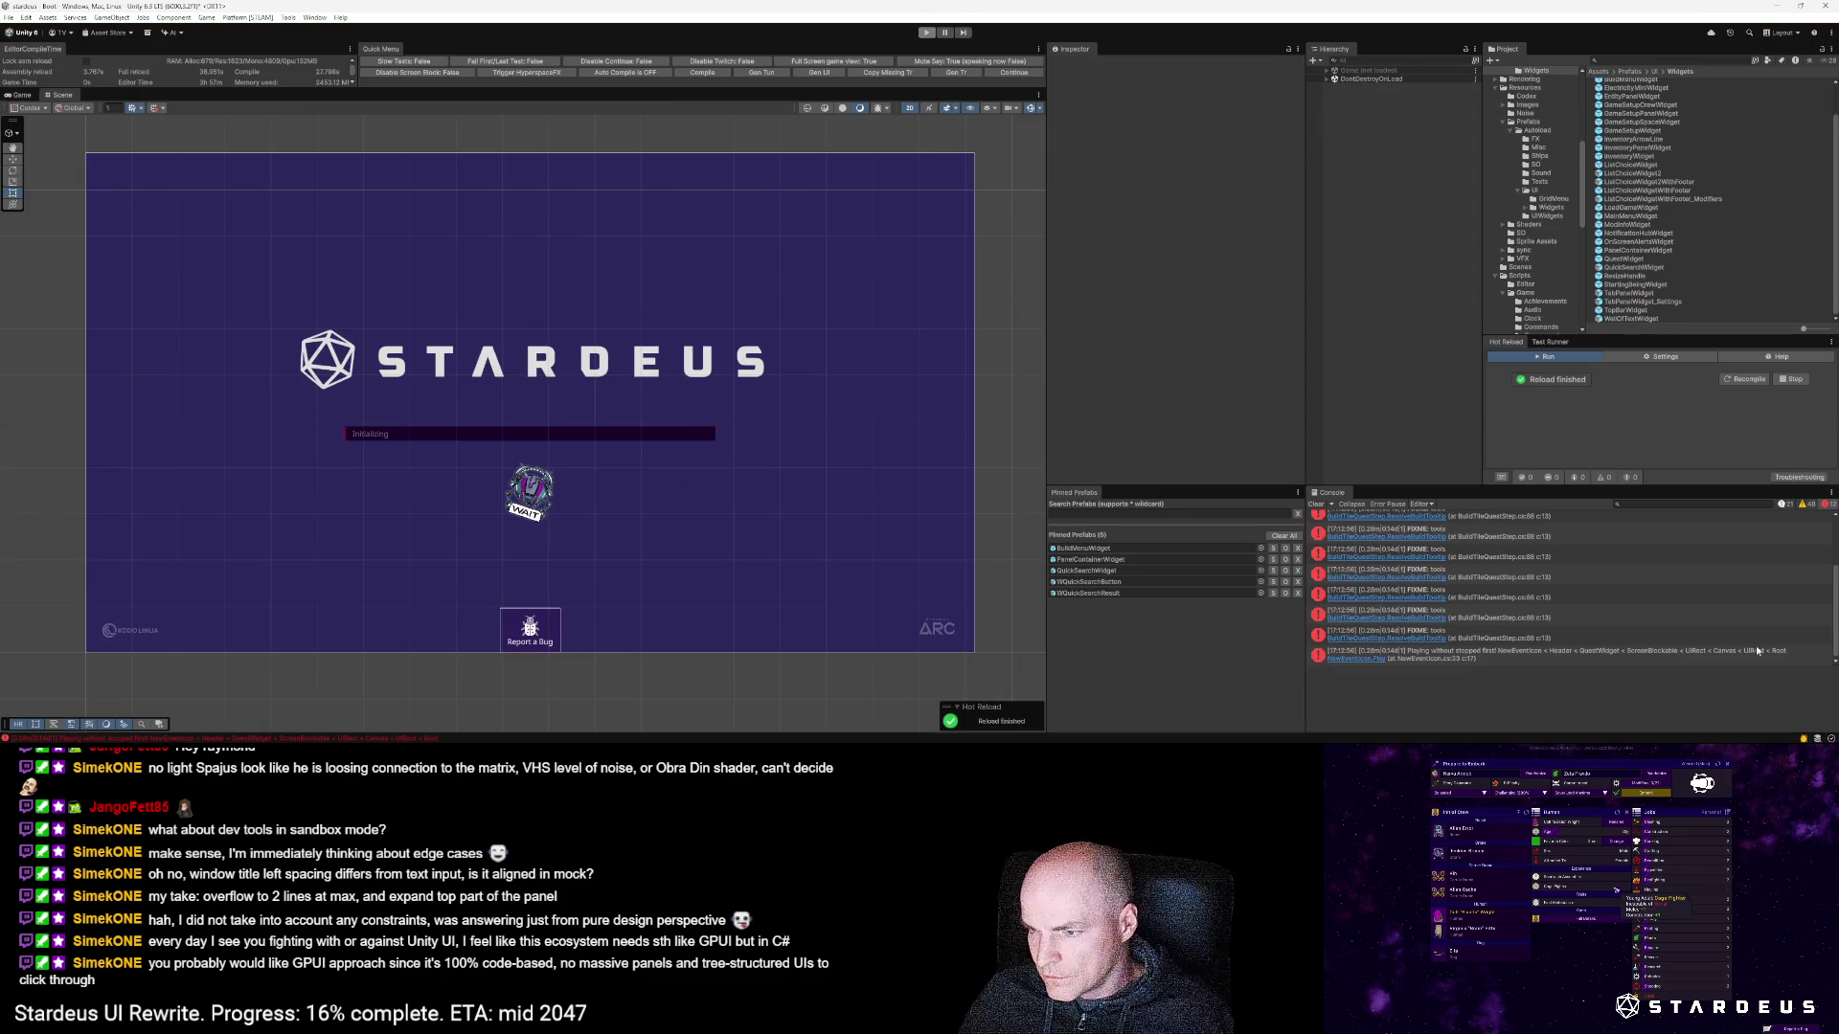
pyautogui.moveTo(1835, 609); pyautogui.dragTo(1836, 531)
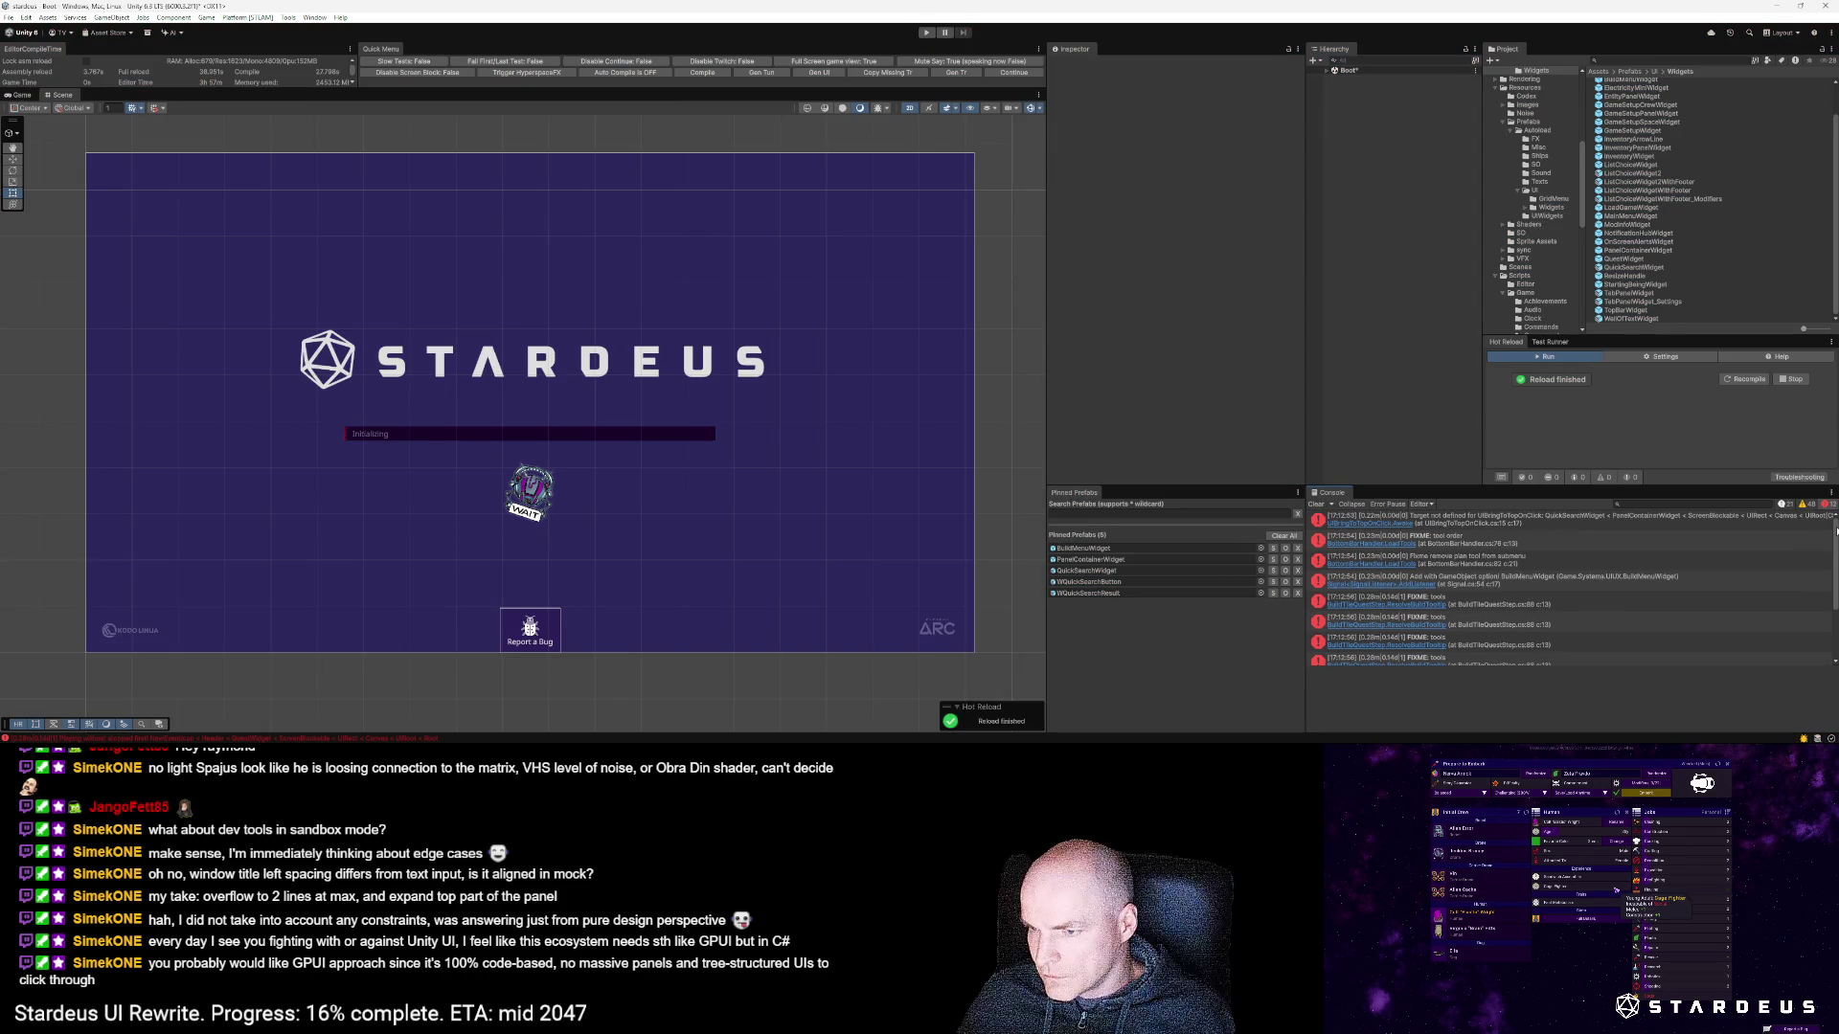
# Step: Inspect the first console error's stack trace and open the QuickSearchWidget prefab for editing
pyautogui.click(1502, 522)
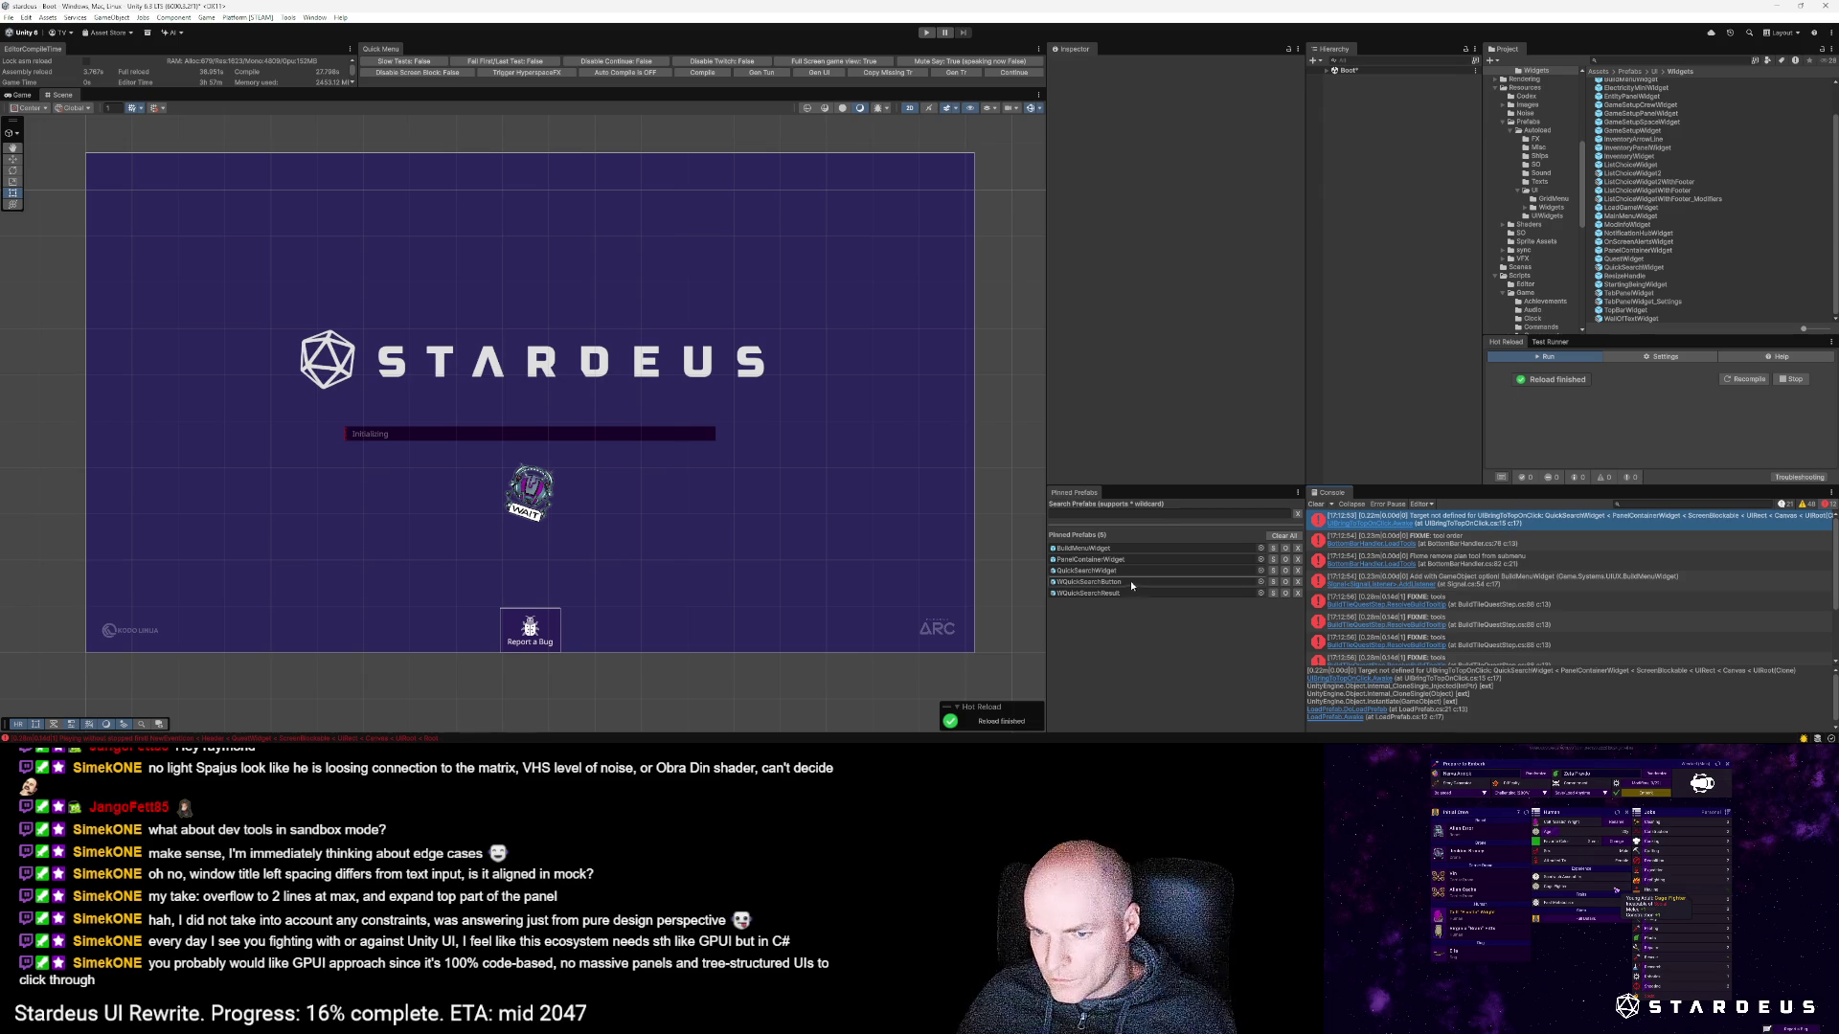
pyautogui.click(1097, 572)
pyautogui.doubleClick(1097, 571)
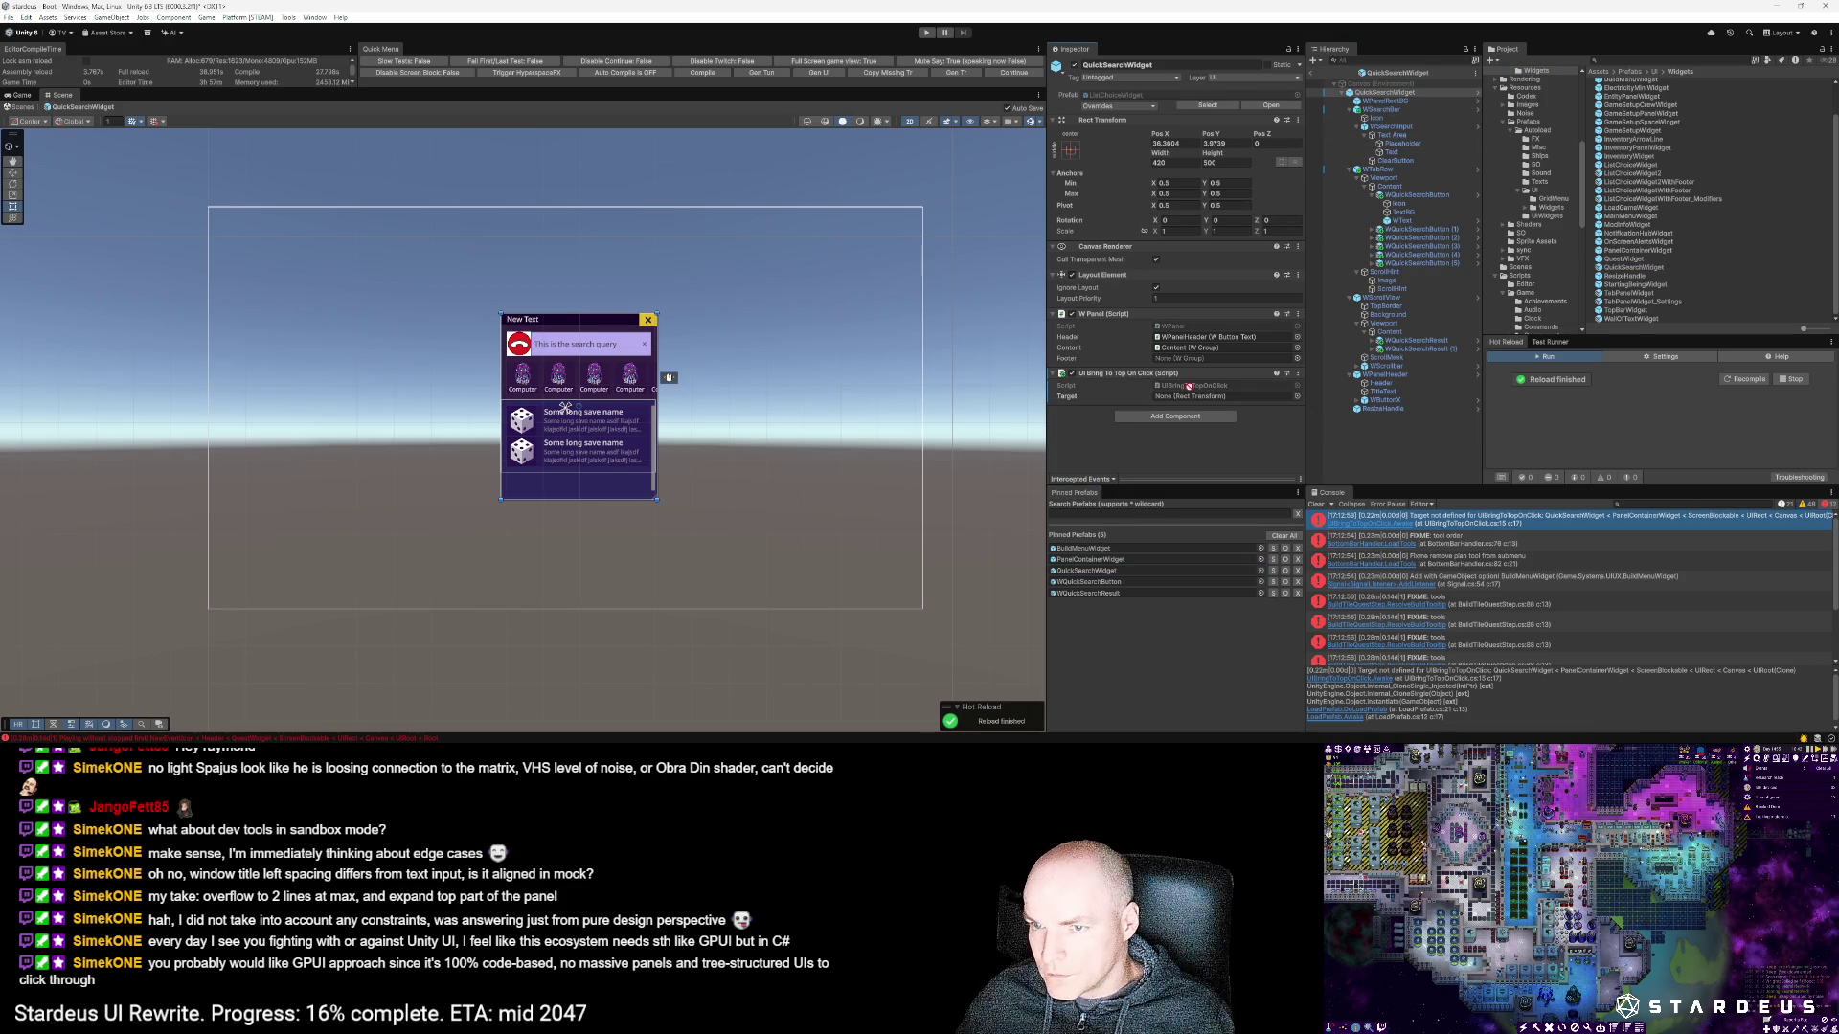
# Step: Look through the FIXME tools entries in the Console
pyautogui.moveTo(1189, 386); pyautogui.dragTo(1187, 397)
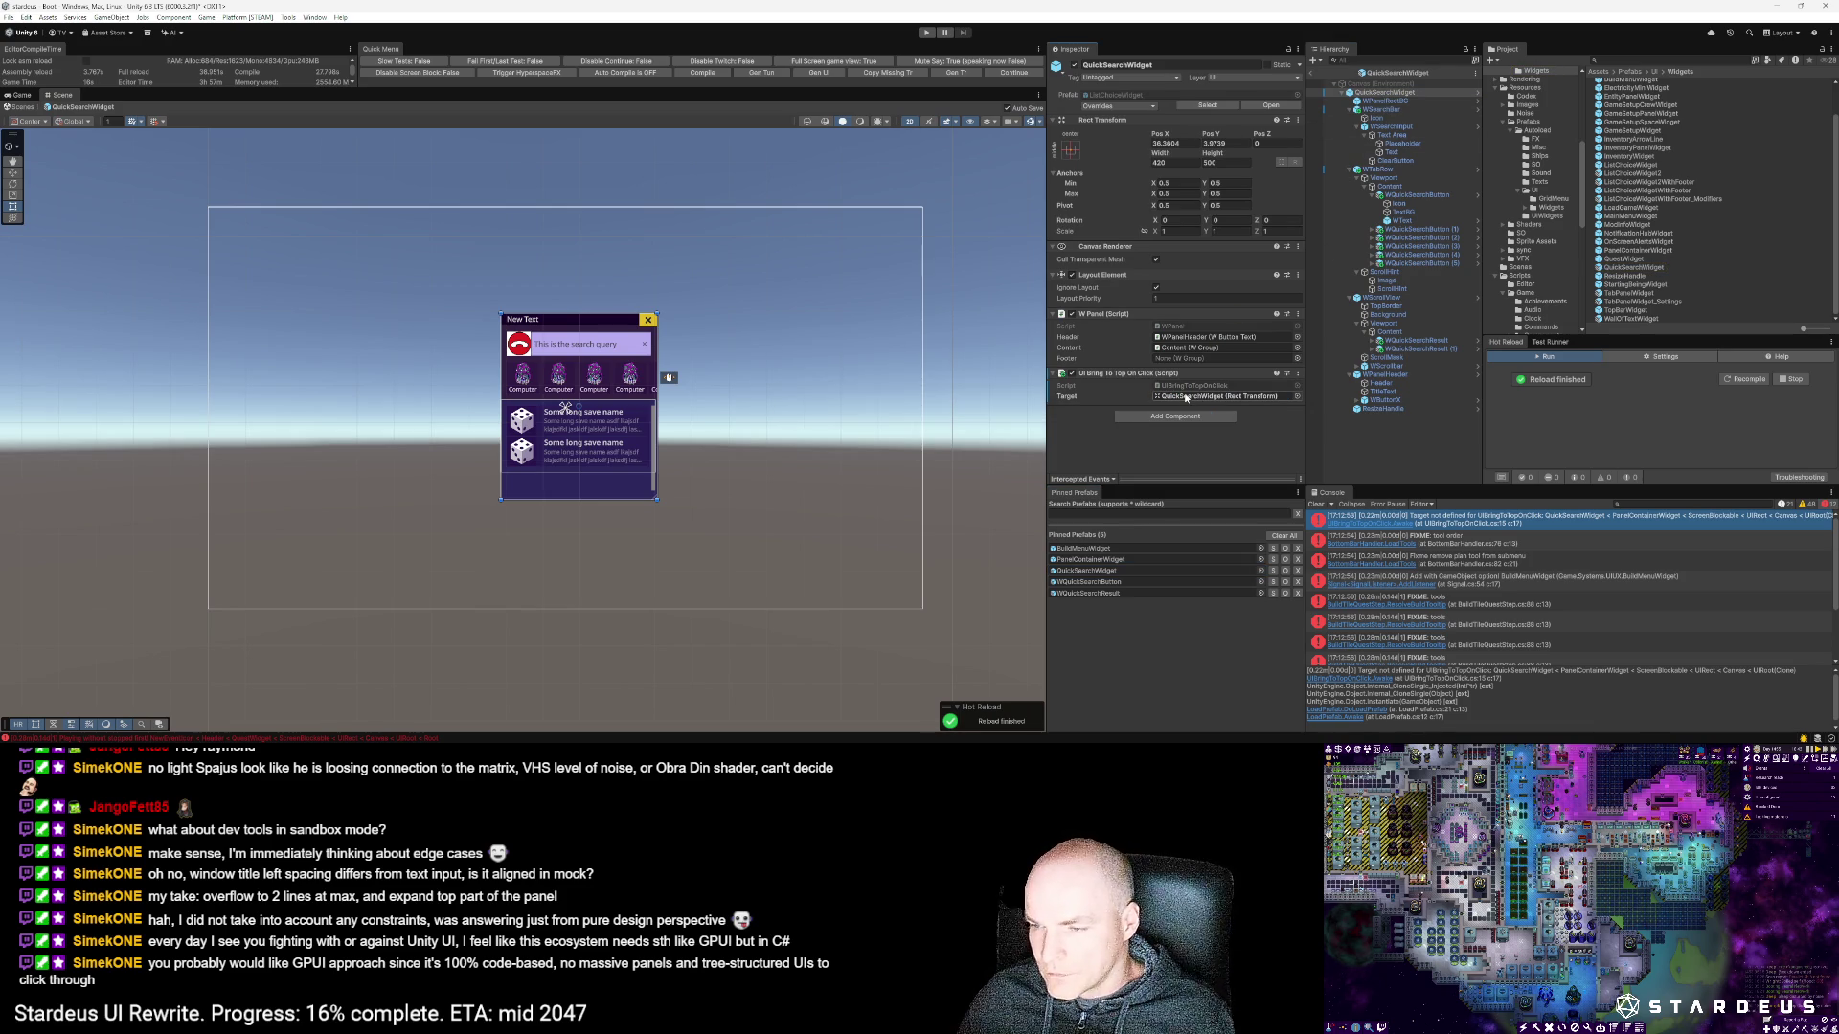
pyautogui.click(1460, 603)
pyautogui.scroll(-3, 1472, 611)
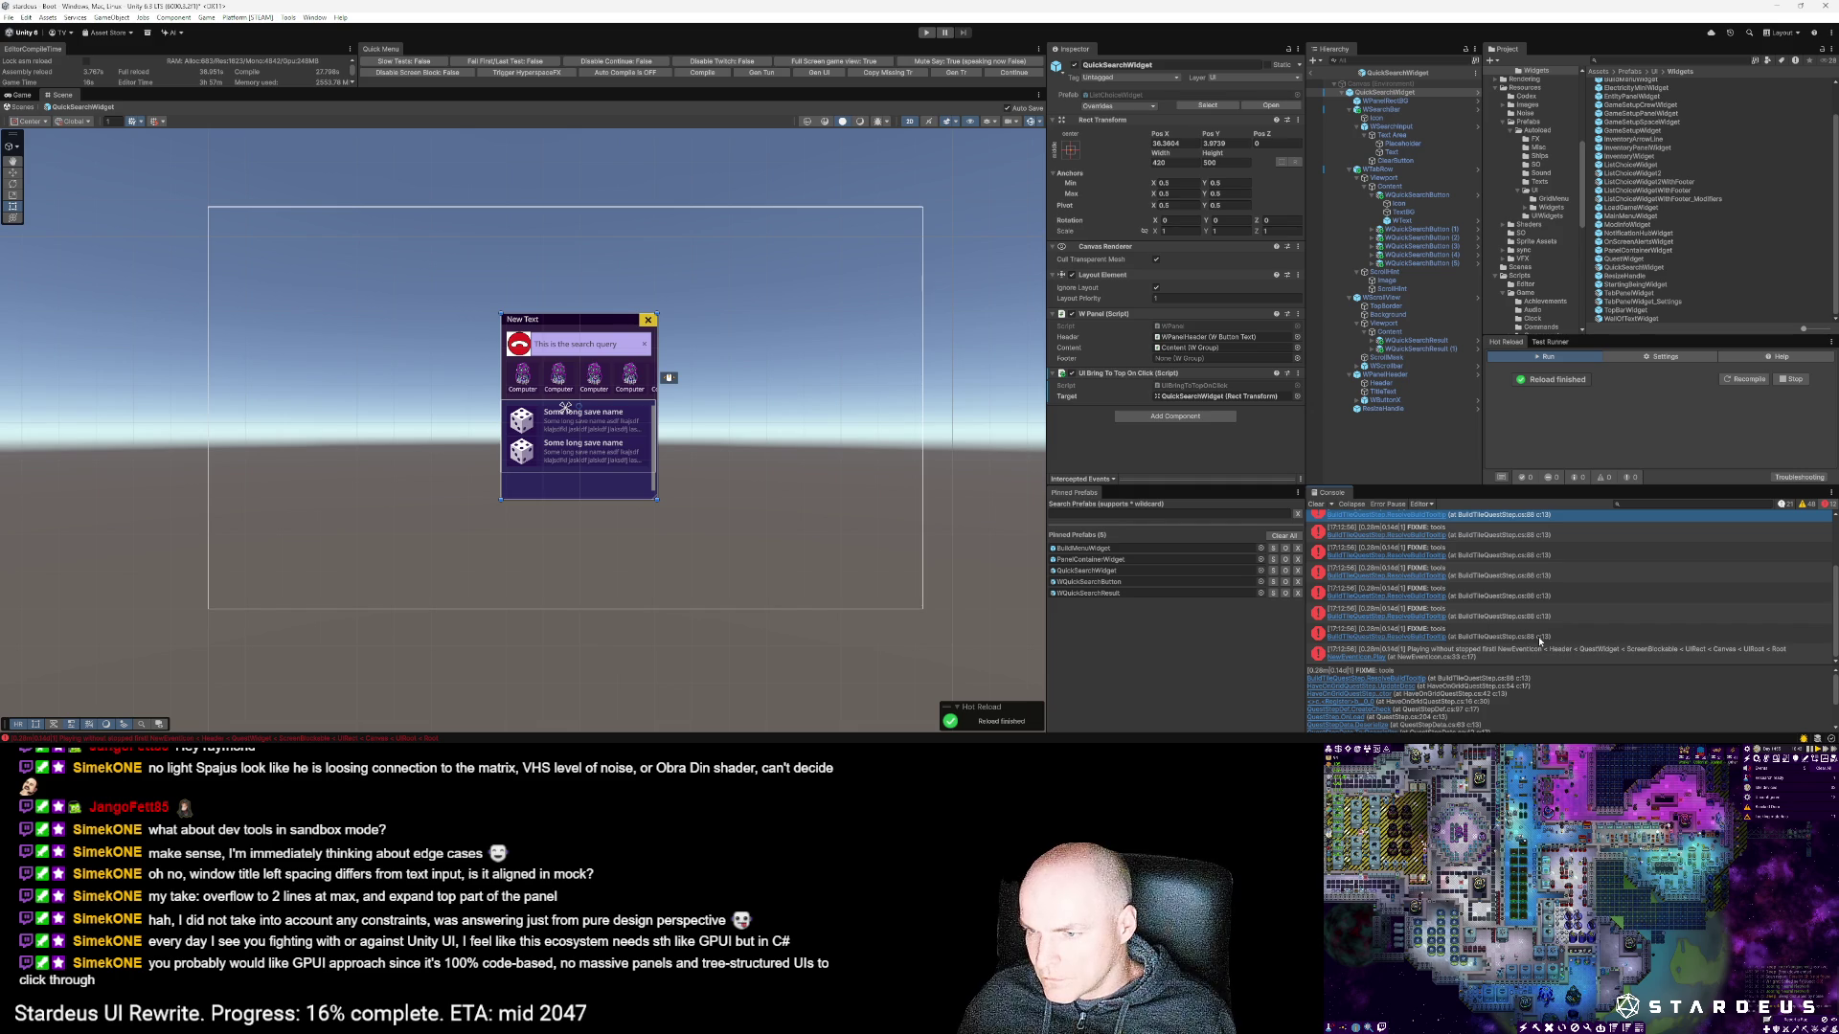
pyautogui.click(1504, 618)
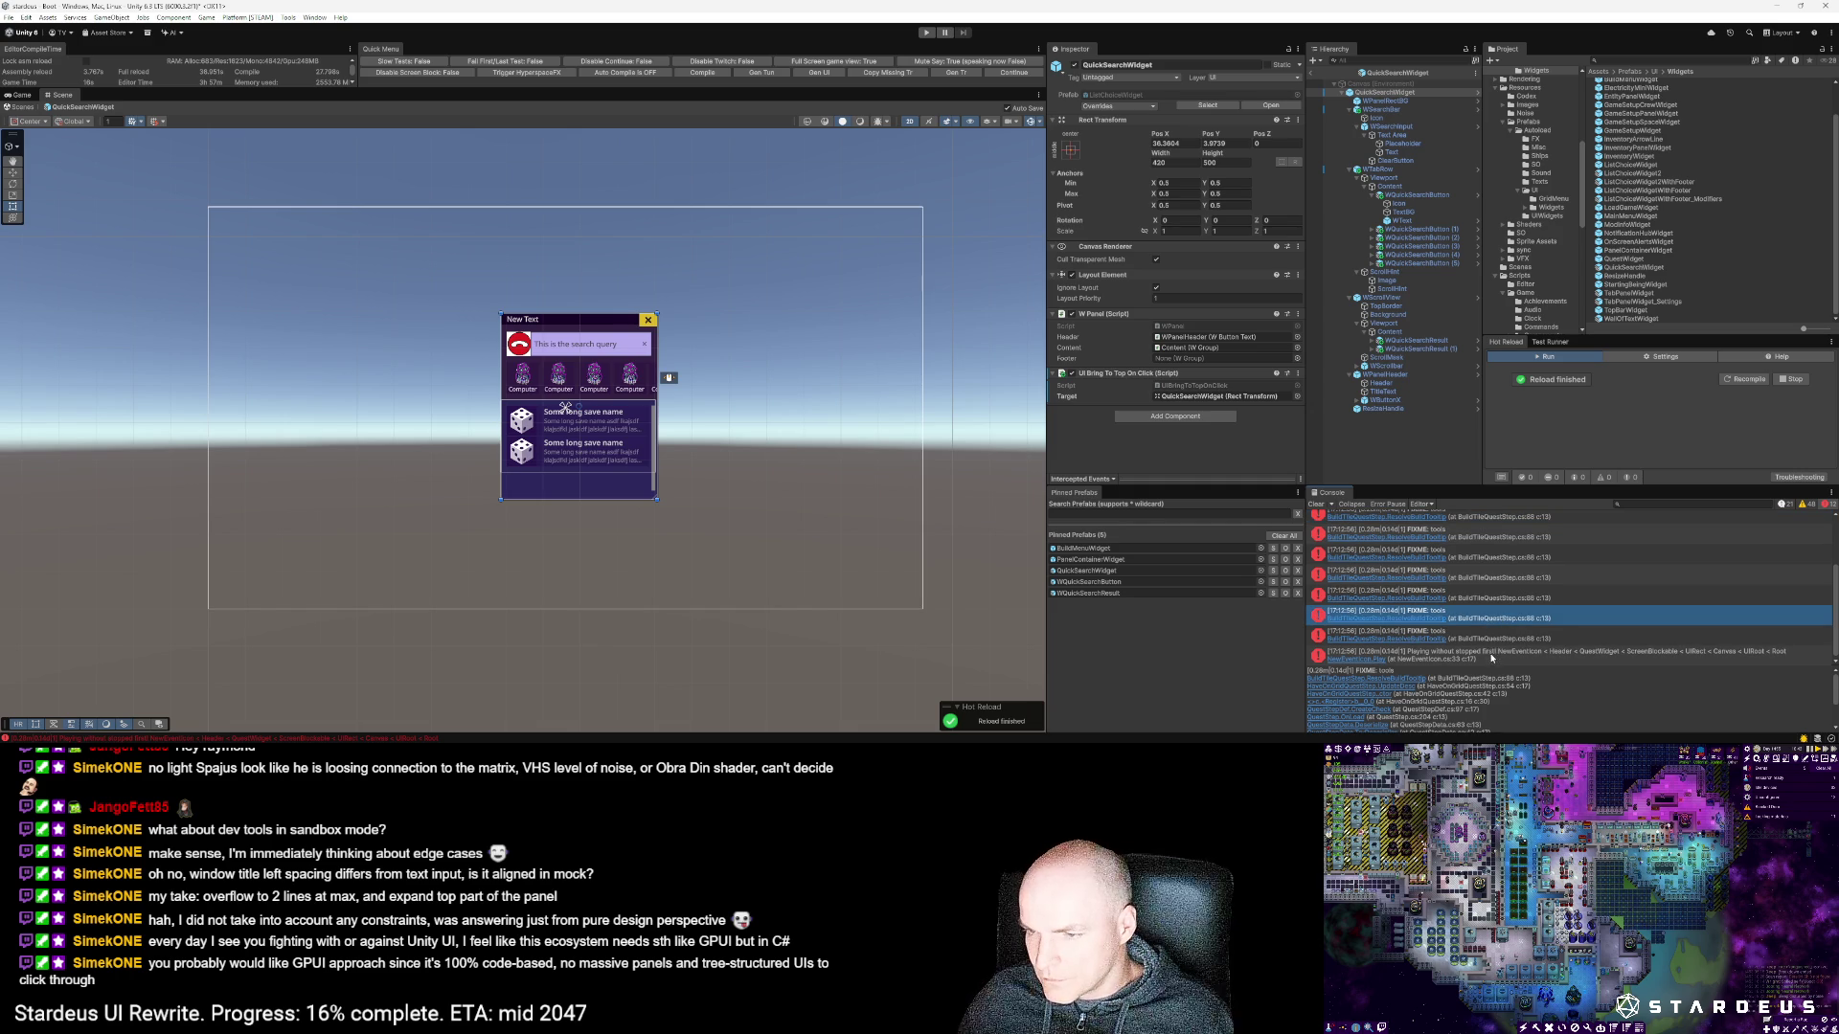
pyautogui.scroll(-1, 1491, 657)
pyautogui.scroll(5, 1479, 641)
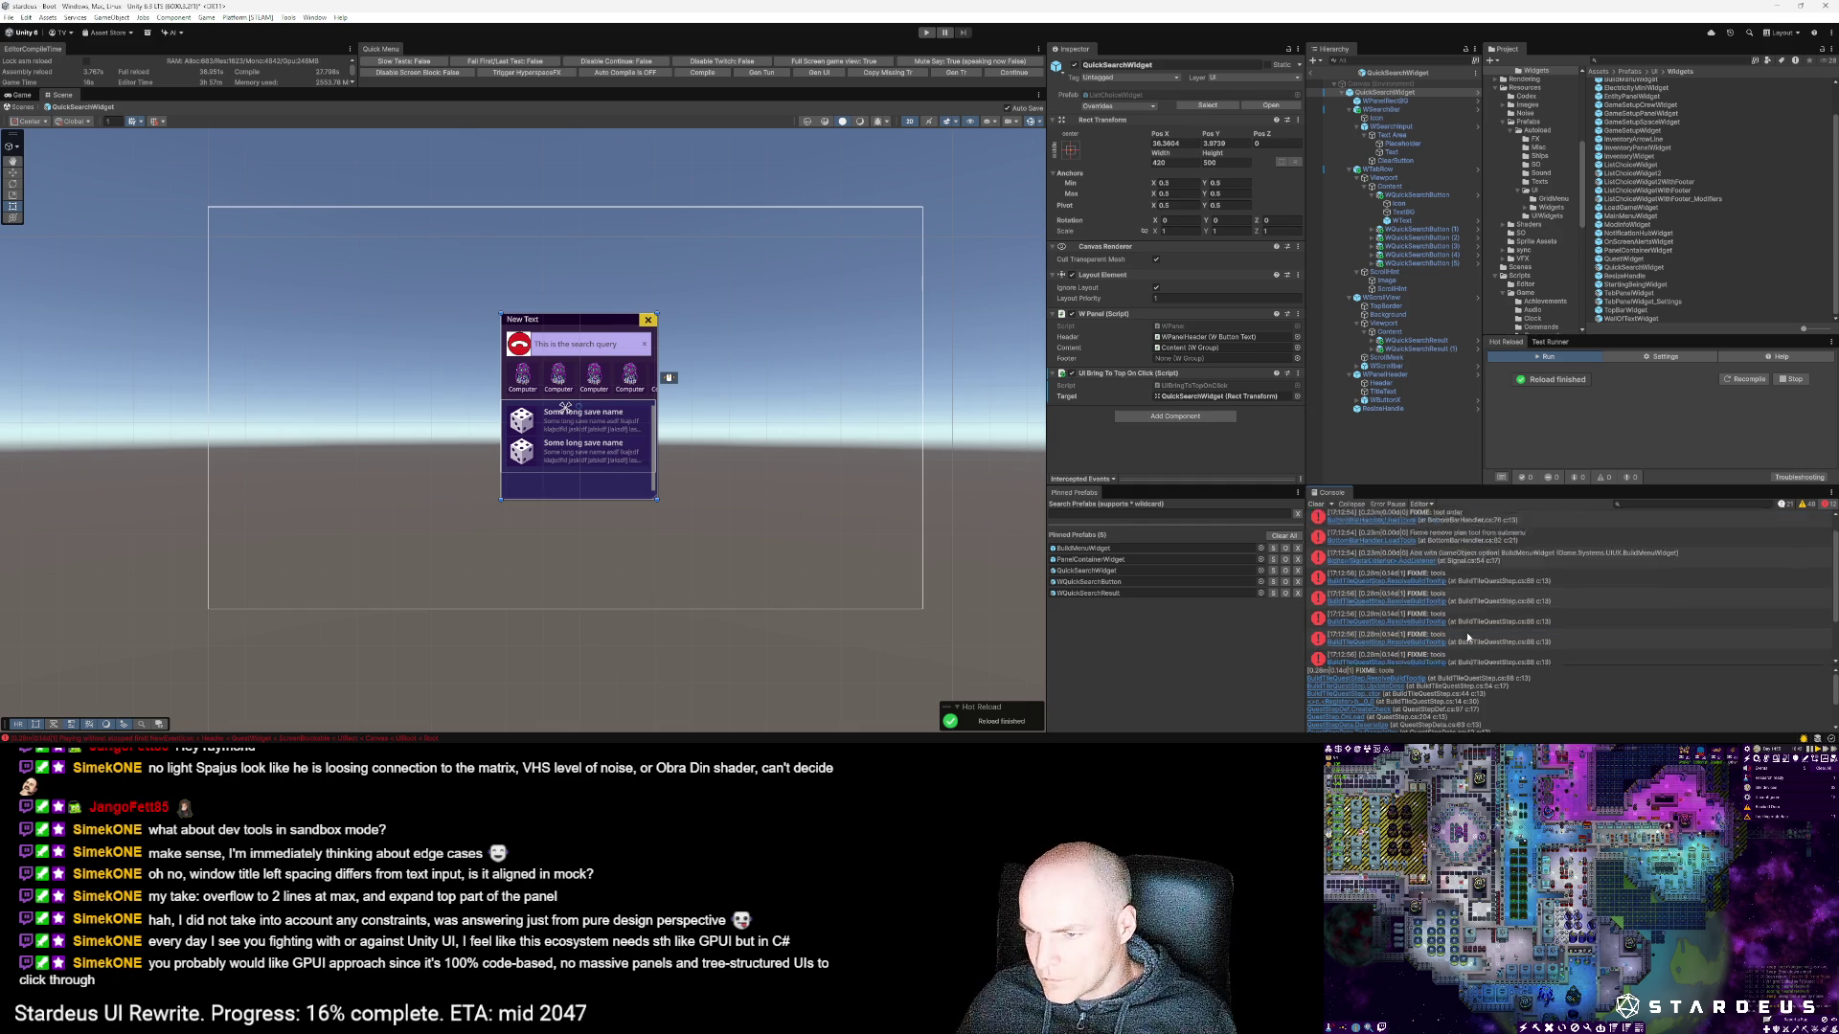
# Step: Follow the gameObject warning's stack trace to open BuildMenuHandler.cs in the code editor
pyautogui.click(1469, 579)
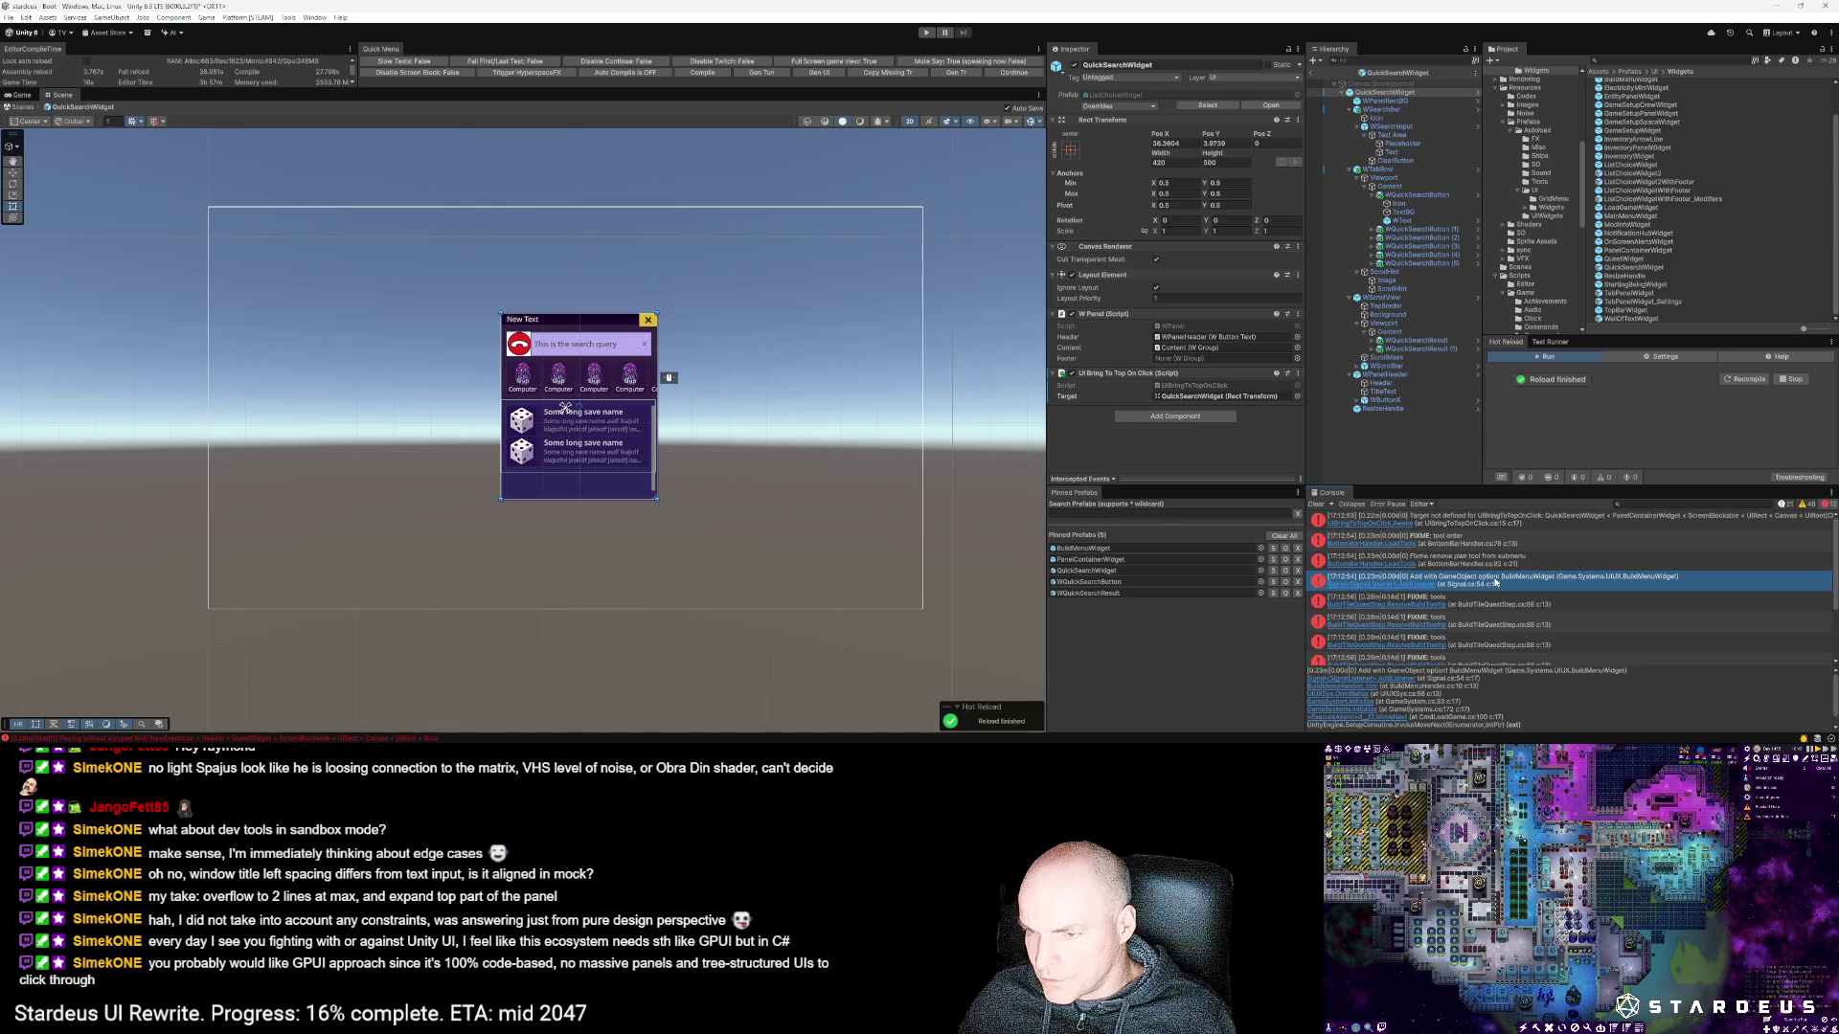
pyautogui.doubleClick(1495, 581)
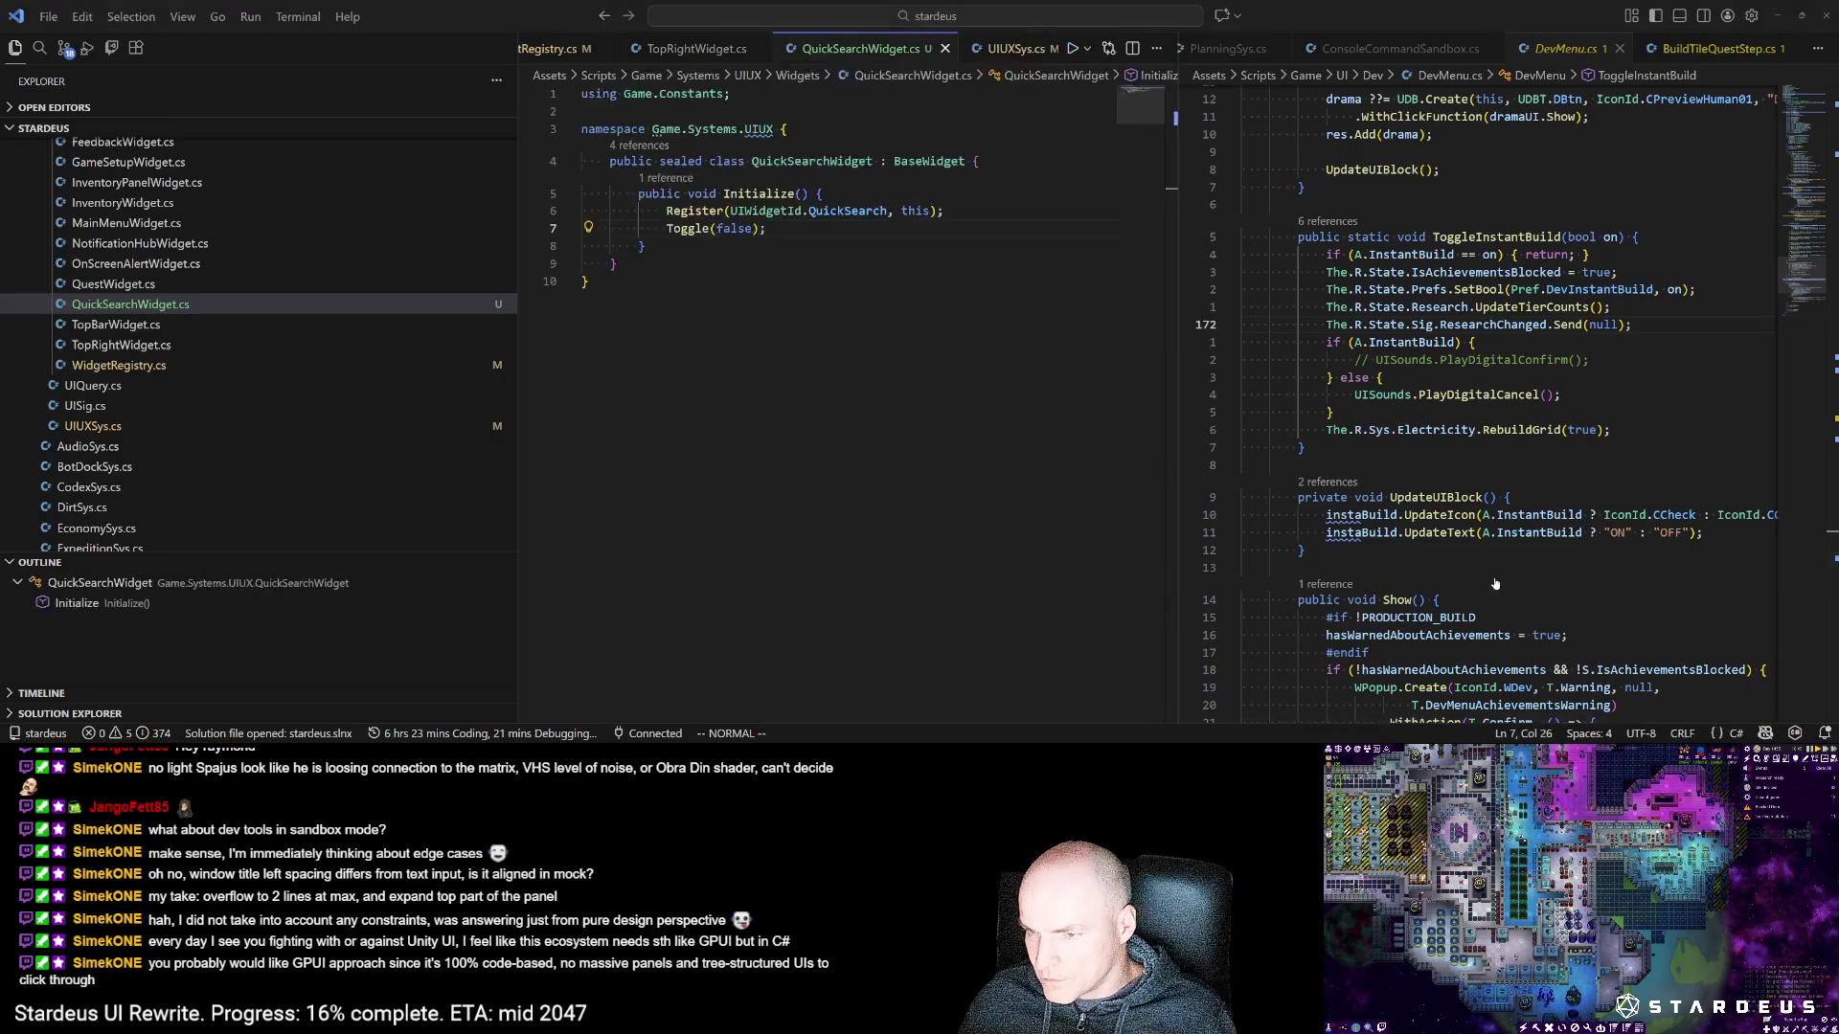
pyautogui.hotkey('alt', 'Tab')
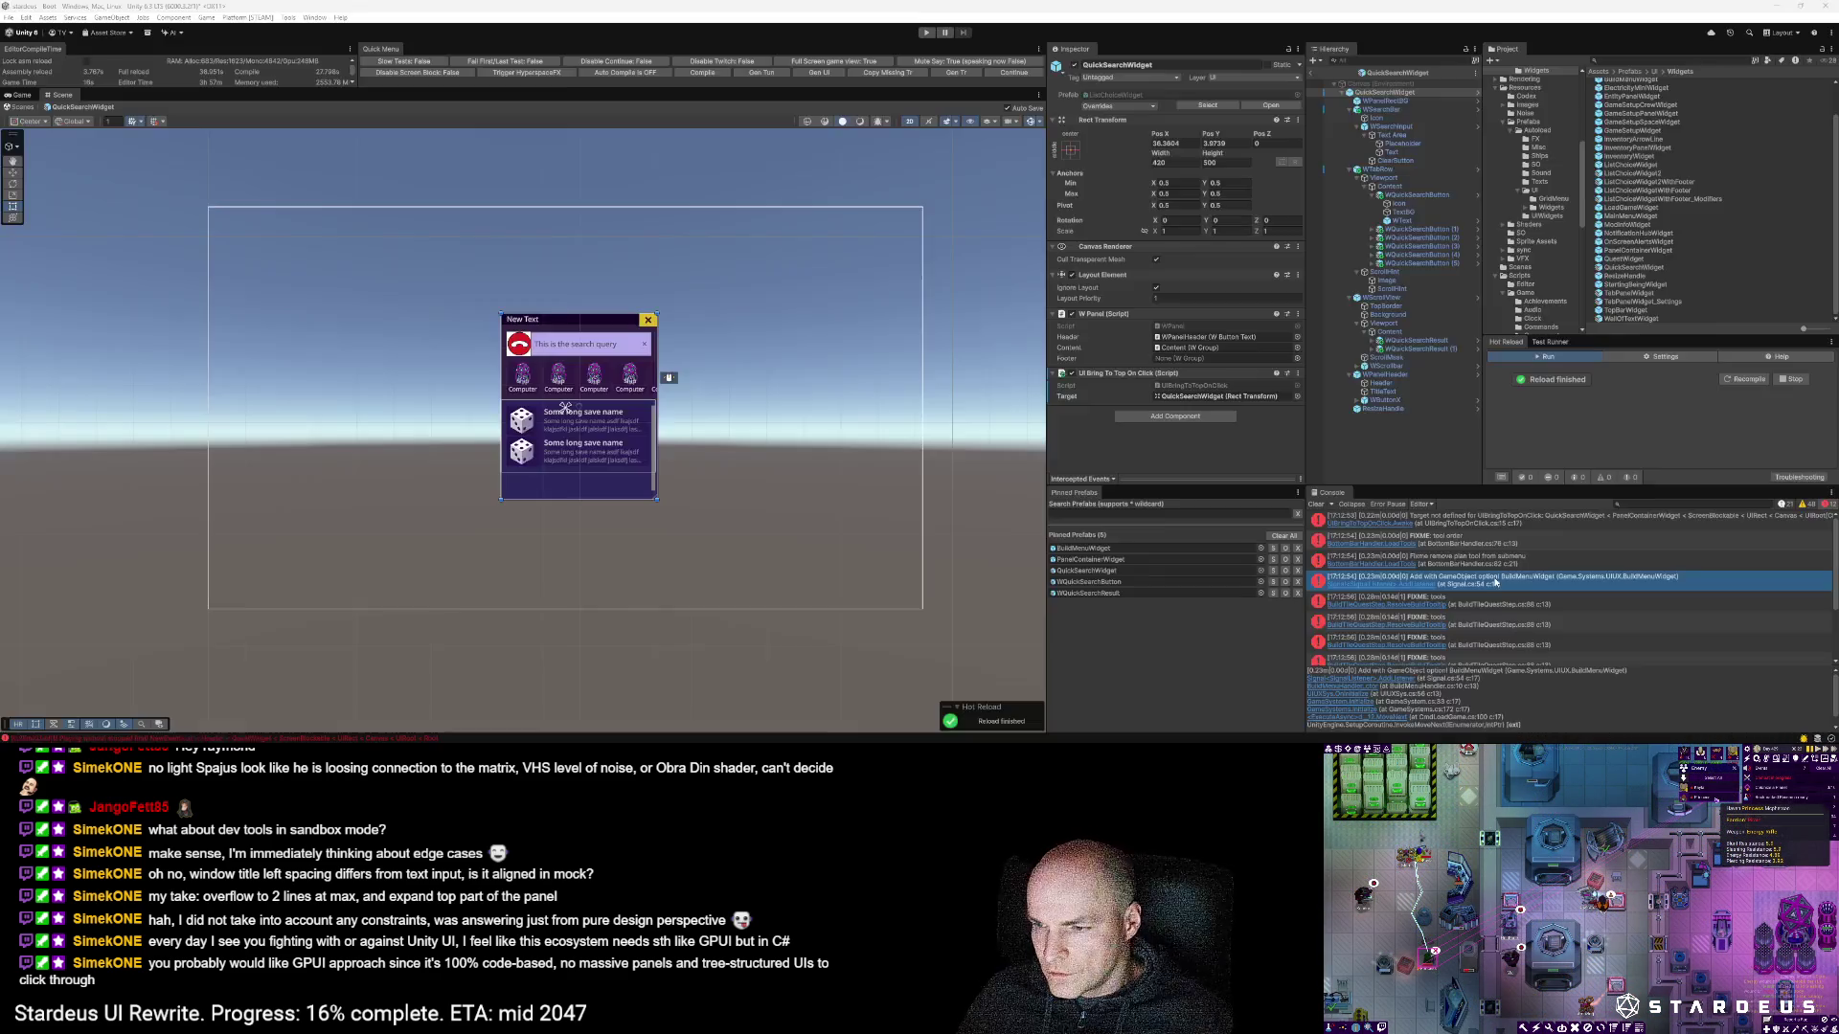
pyautogui.click(1361, 688)
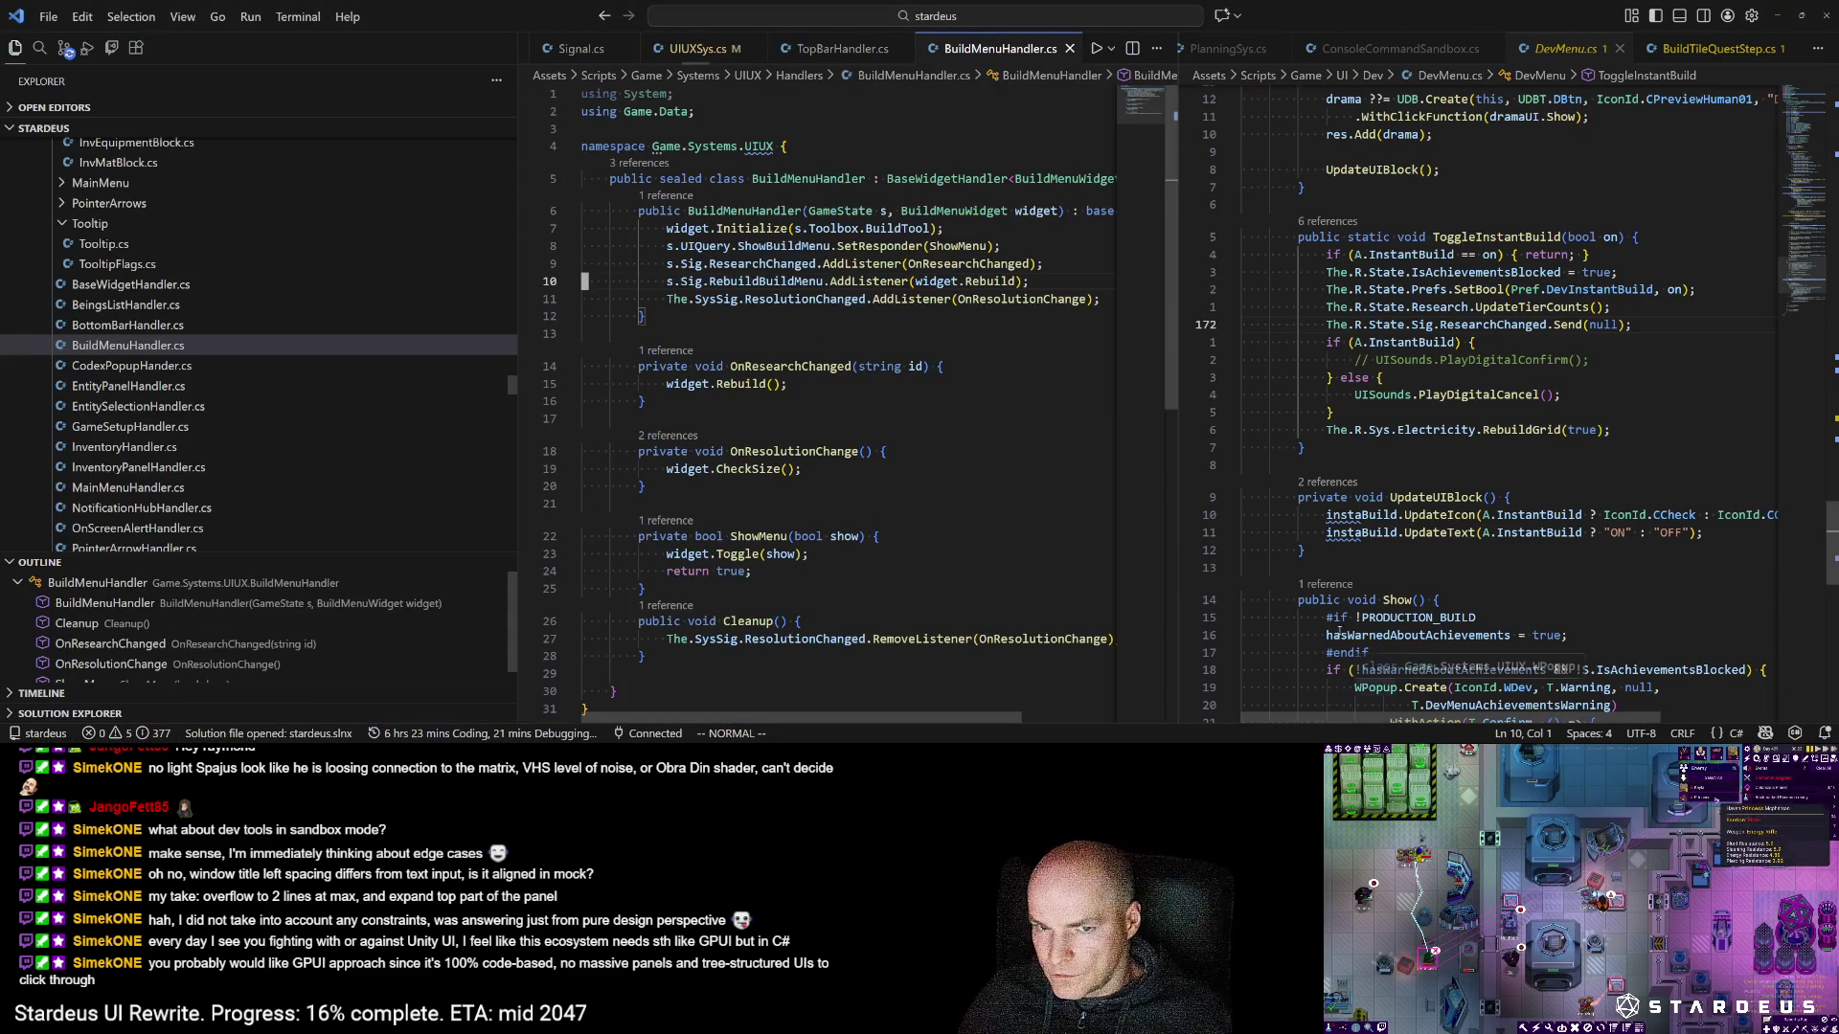
# Step: Append ', widget.gameObject' after widget.Rebuild on line 10 of BuildMenuHandler.cs and save
pyautogui.click(1017, 280)
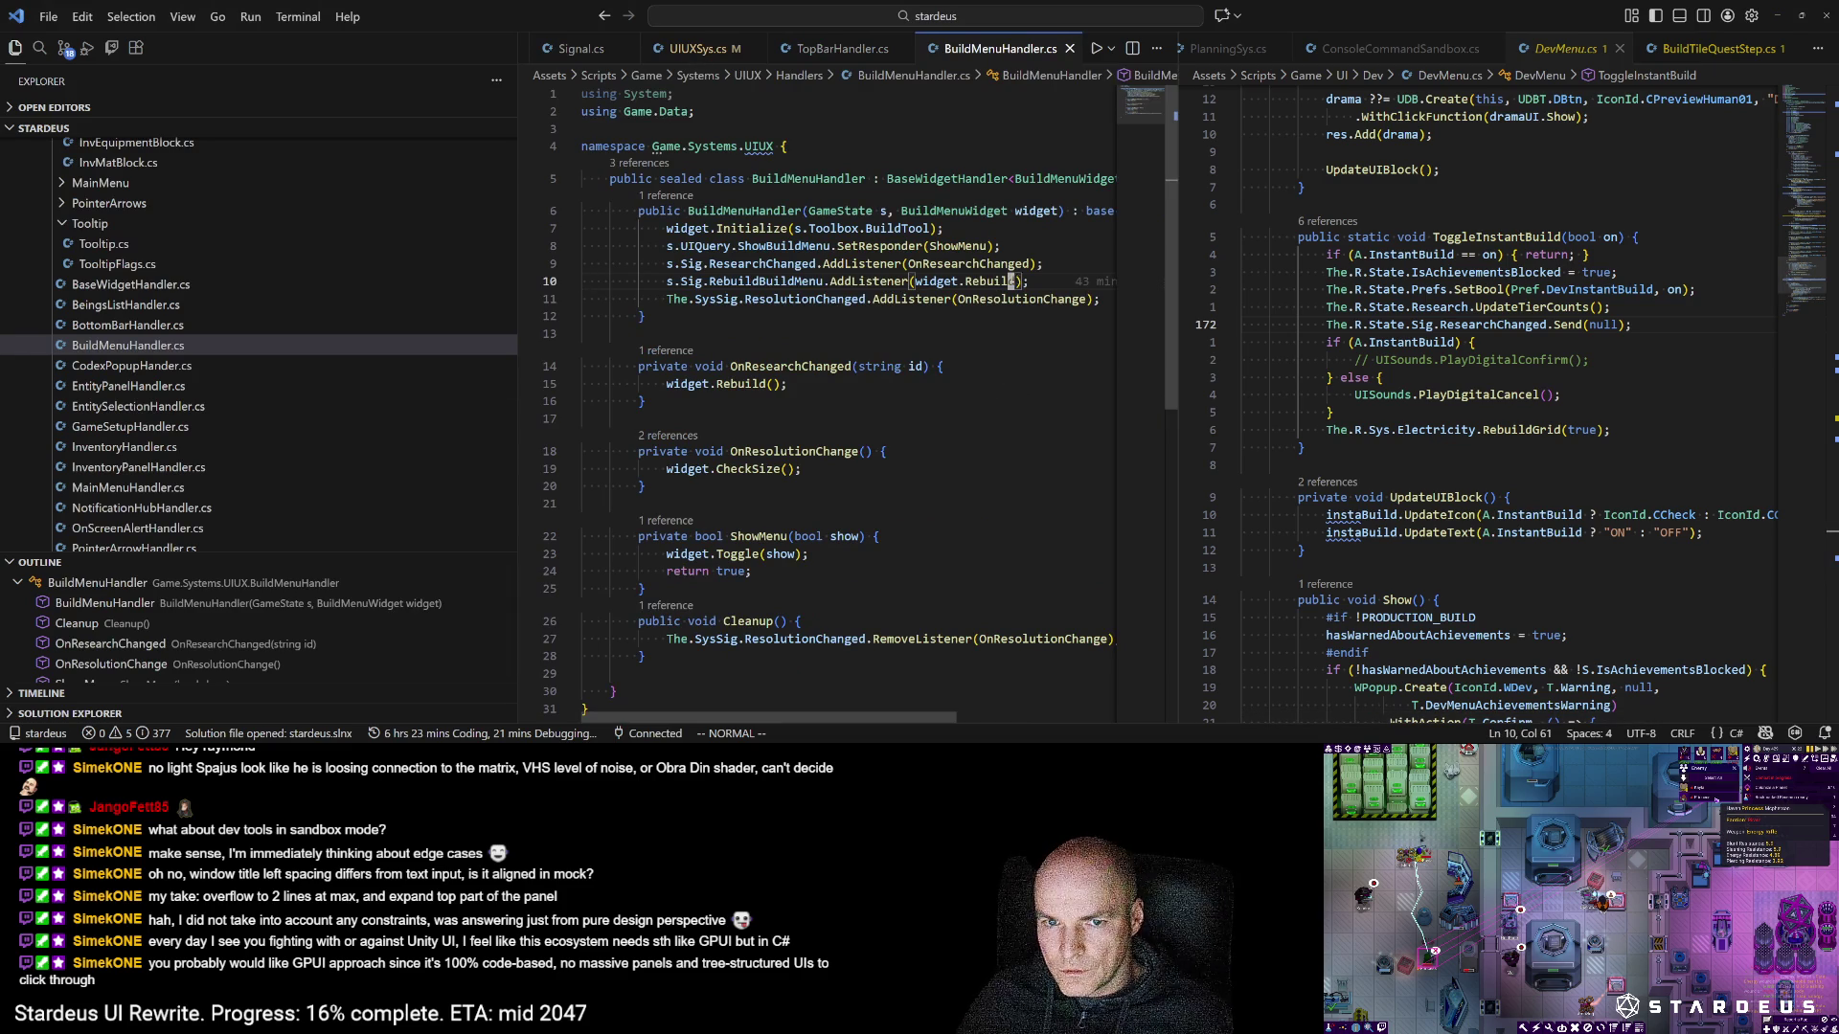
pyautogui.write('ild, widget')
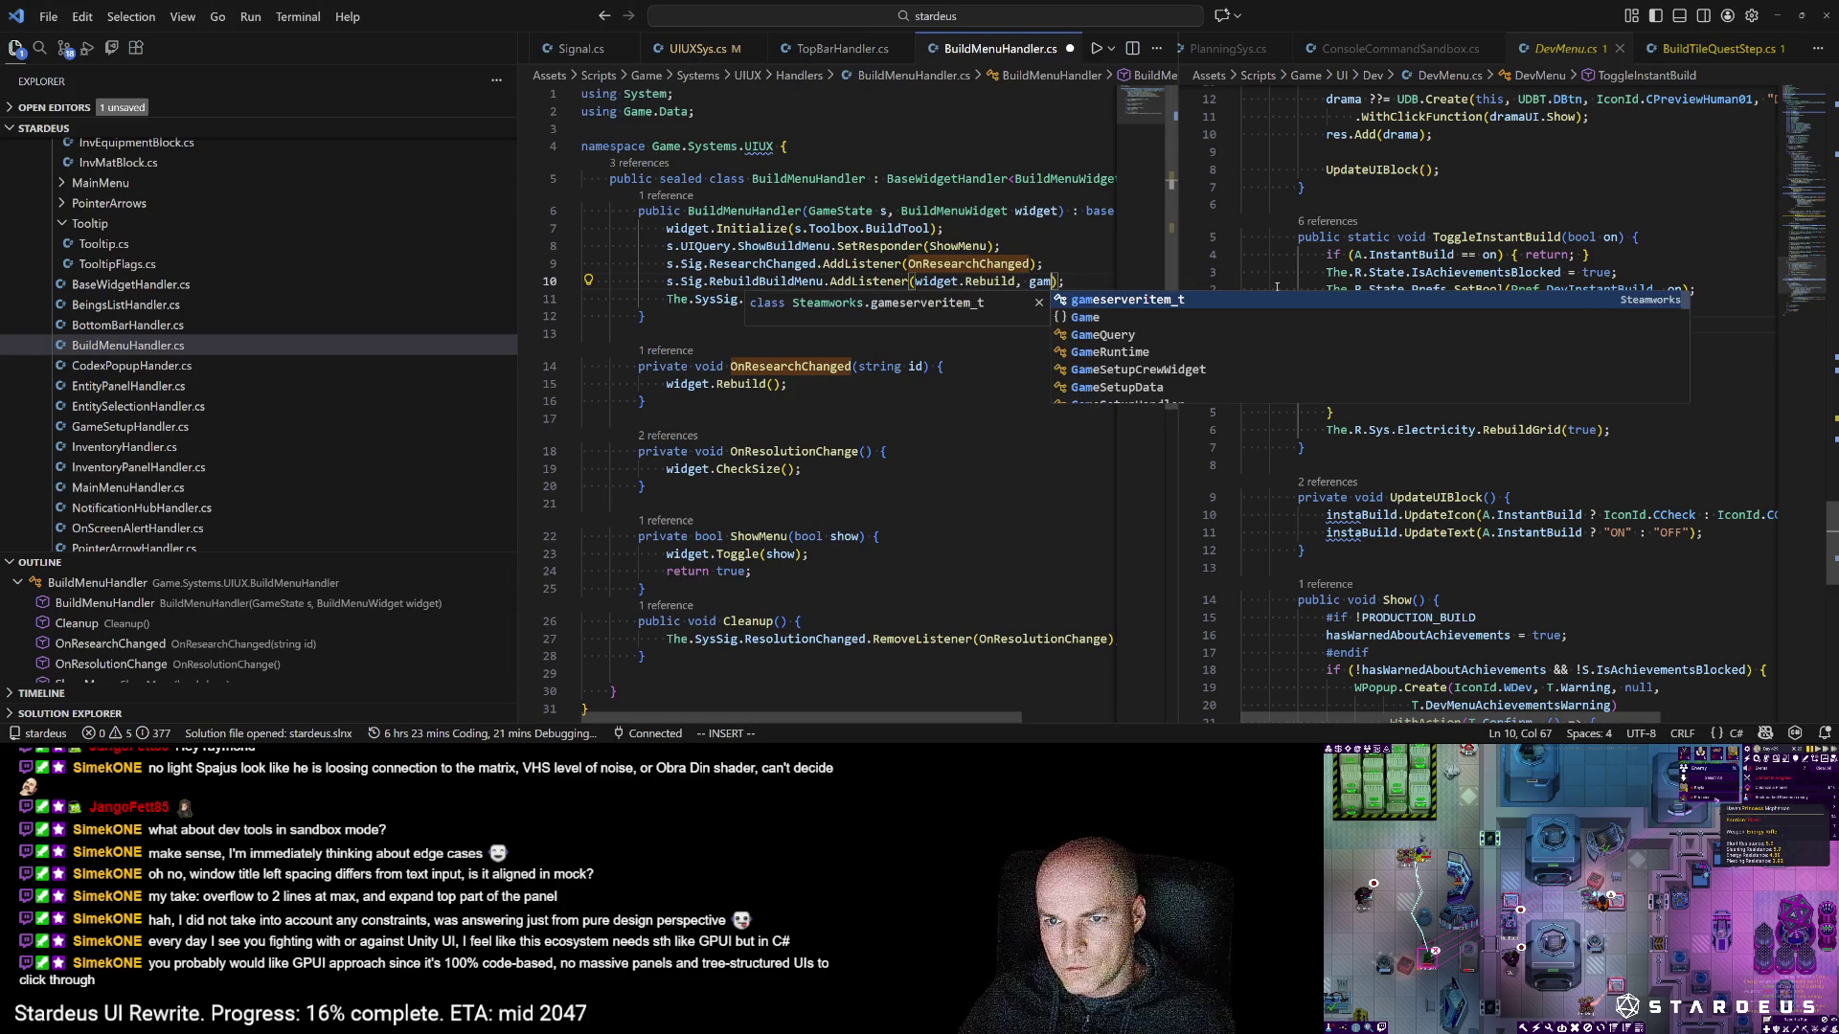
pyautogui.write('.gameObject')
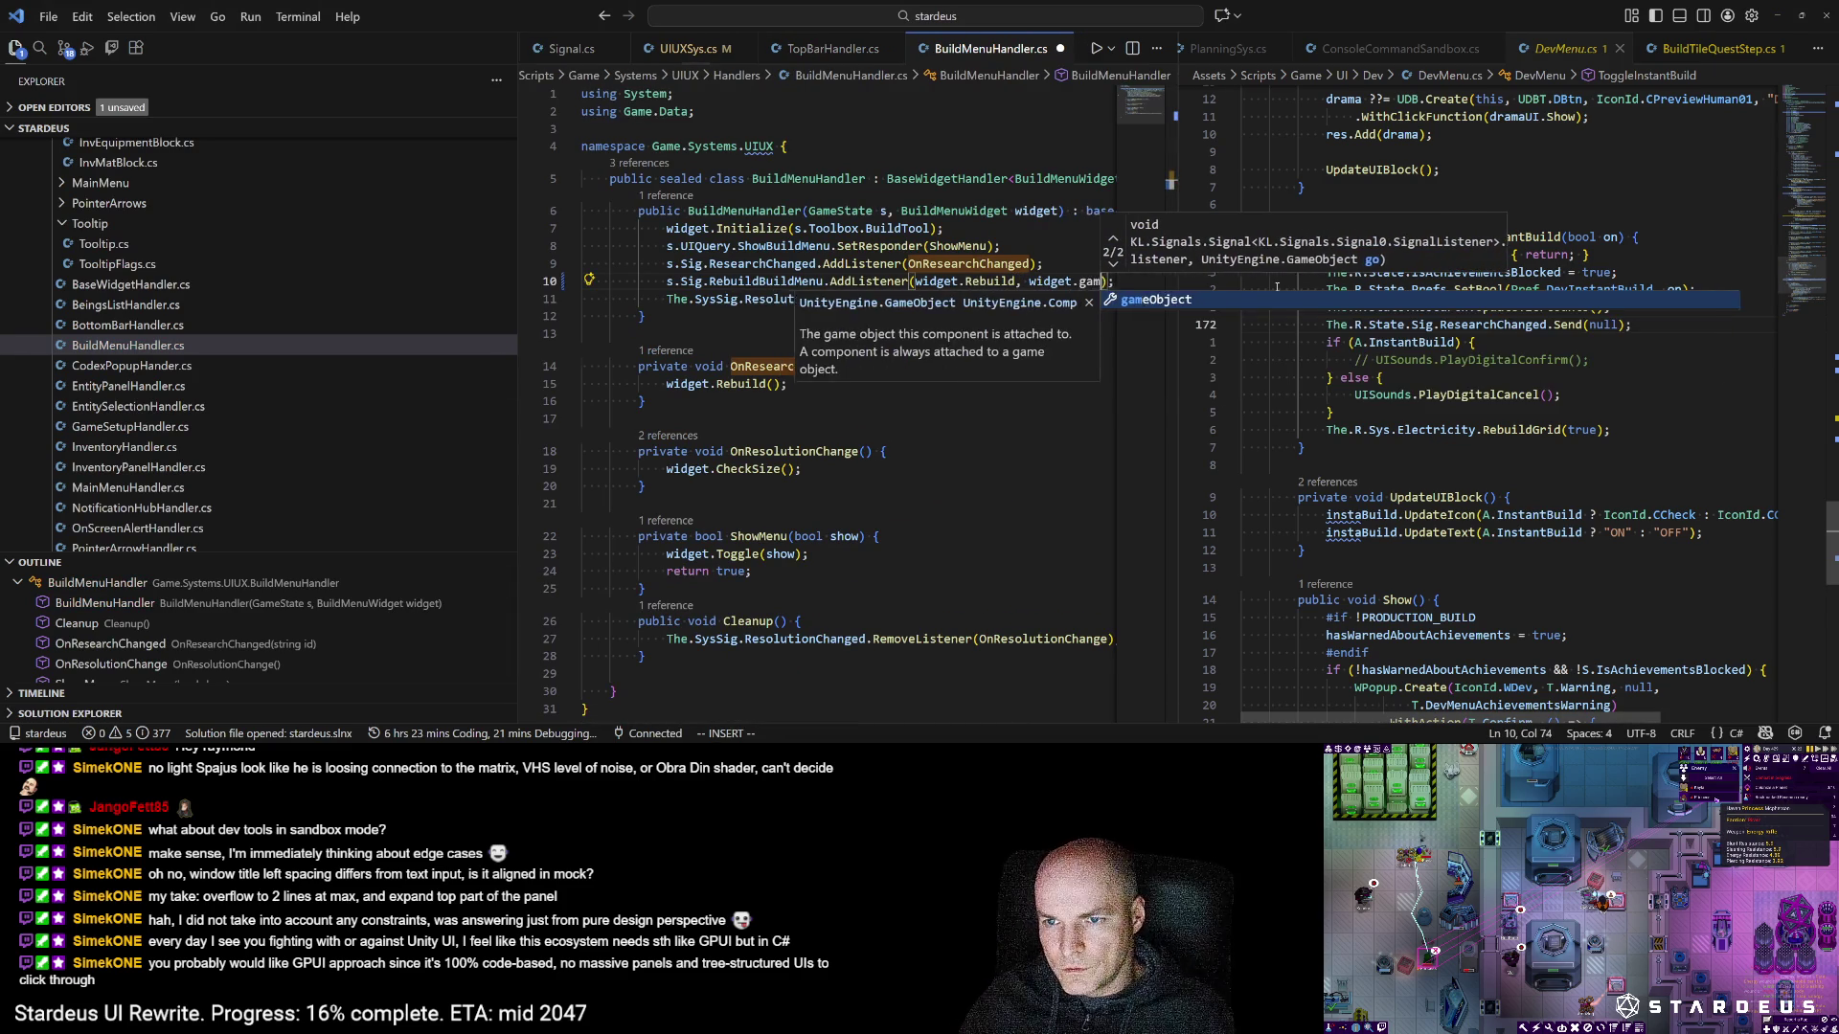
pyautogui.hotkey('ctrl', 's')
pyautogui.press('Escape')
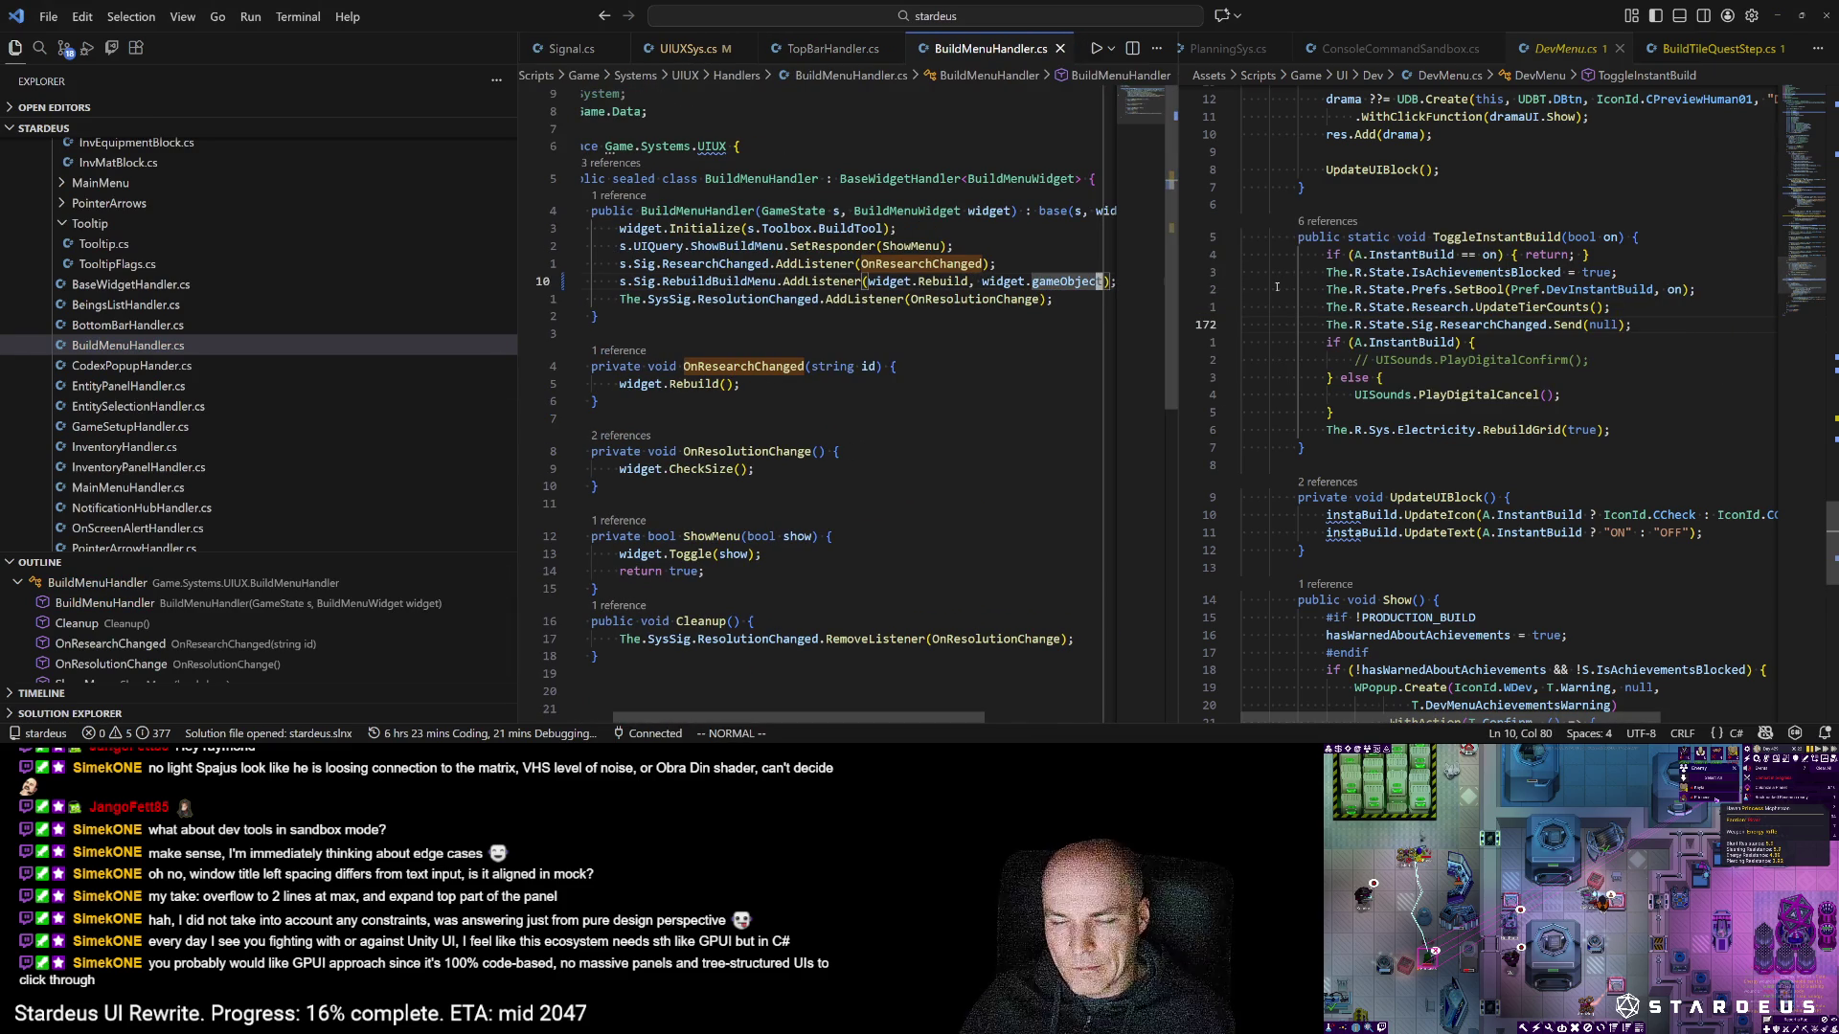
pyautogui.hotkey('alt', 'Tab')
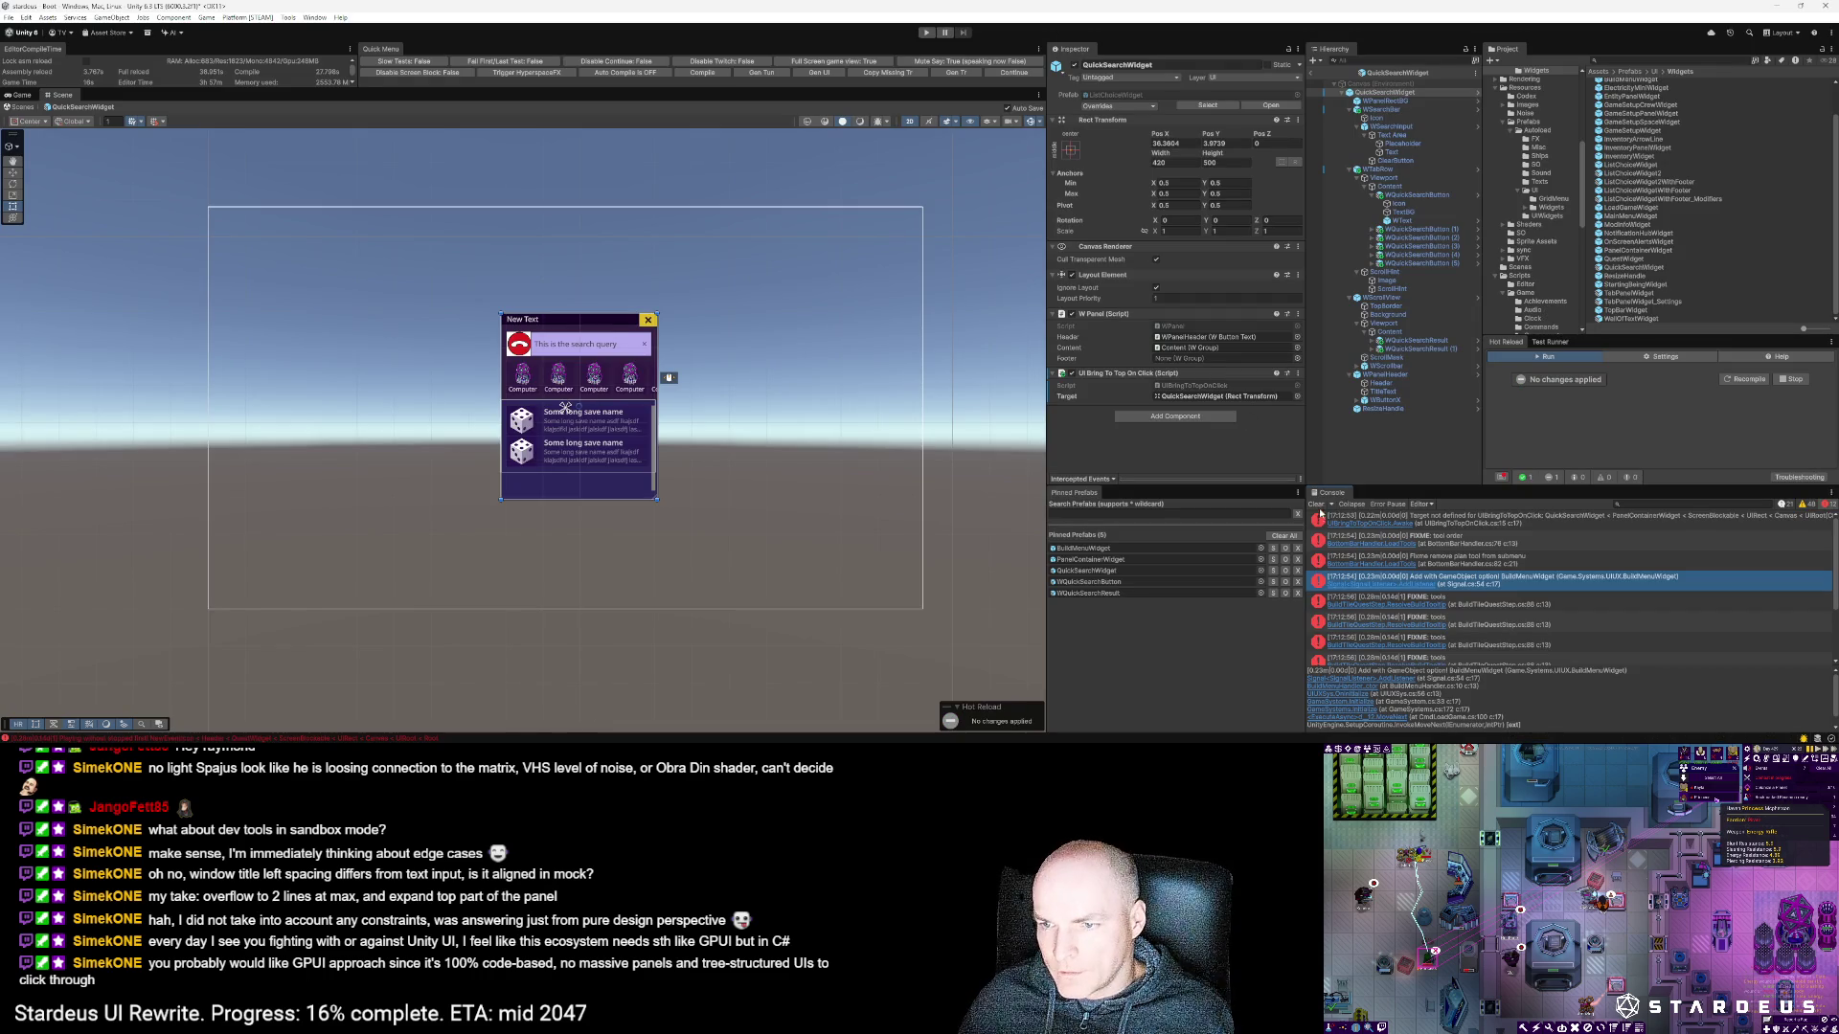
# Step: Clear the Console and try adding a quick search component, dismissing the invalid-operation warning
pyautogui.click(1317, 505)
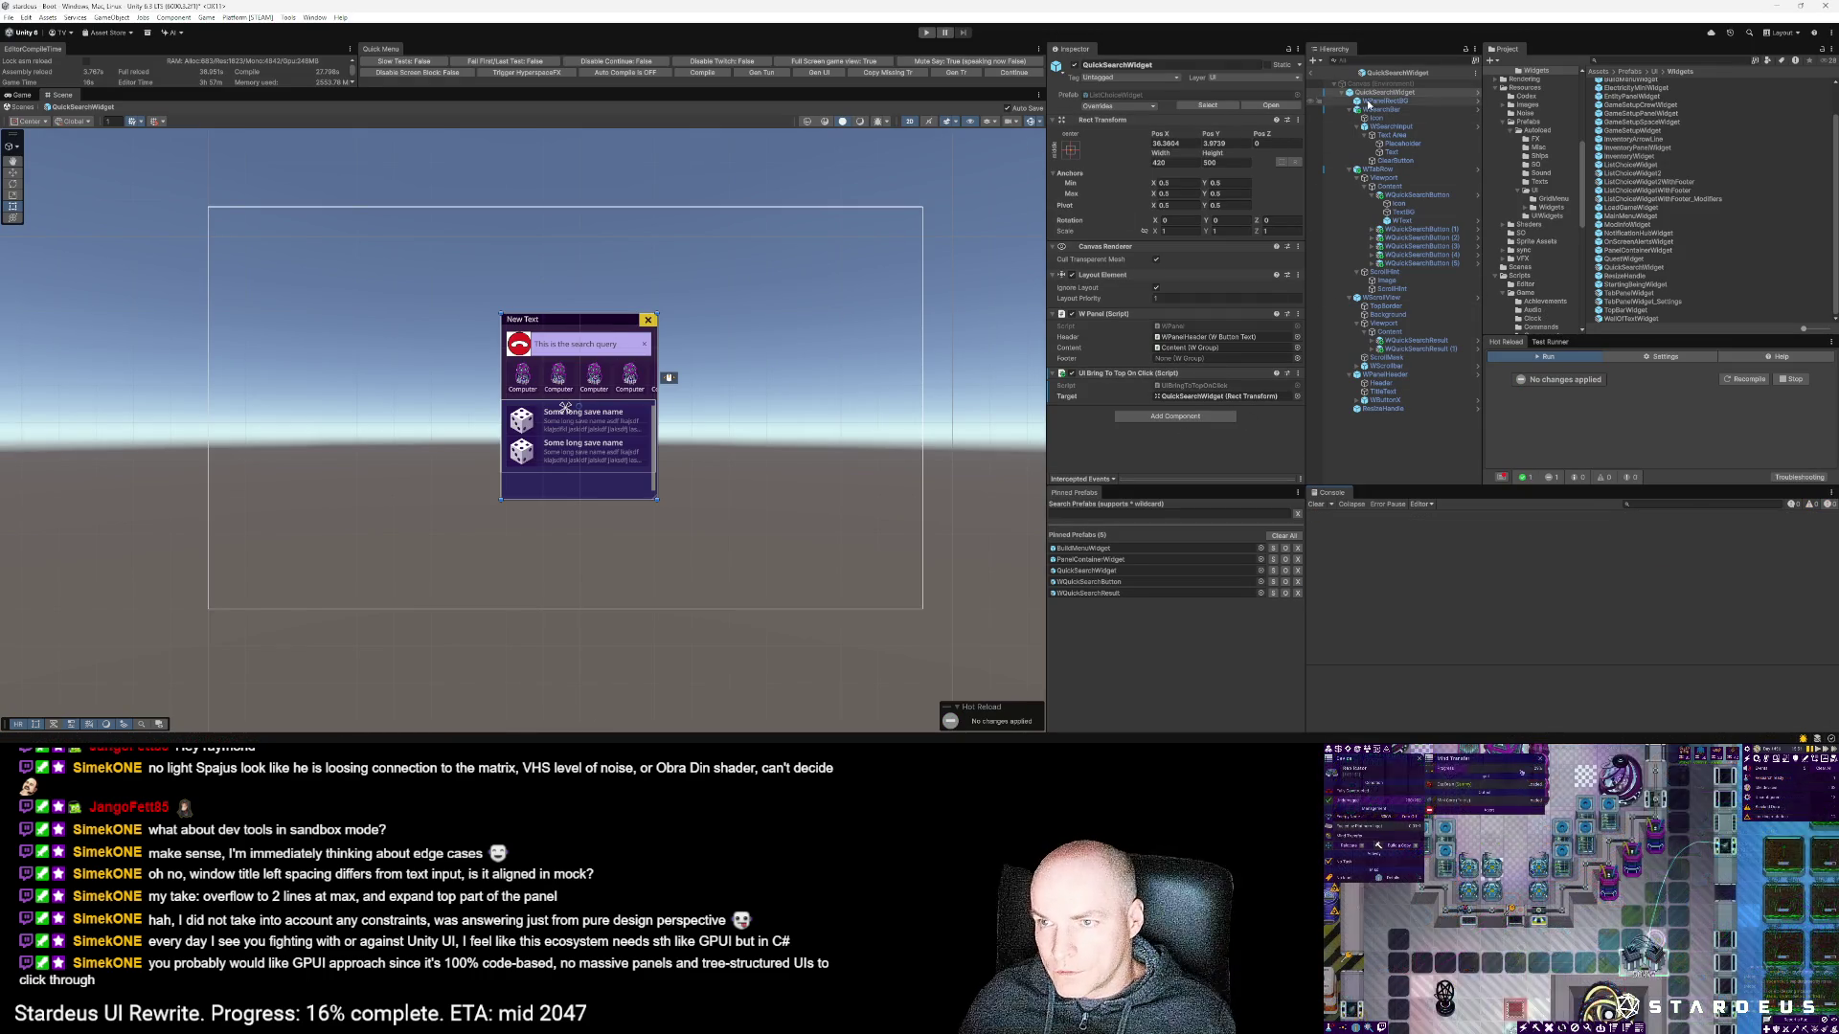
pyautogui.click(1195, 418)
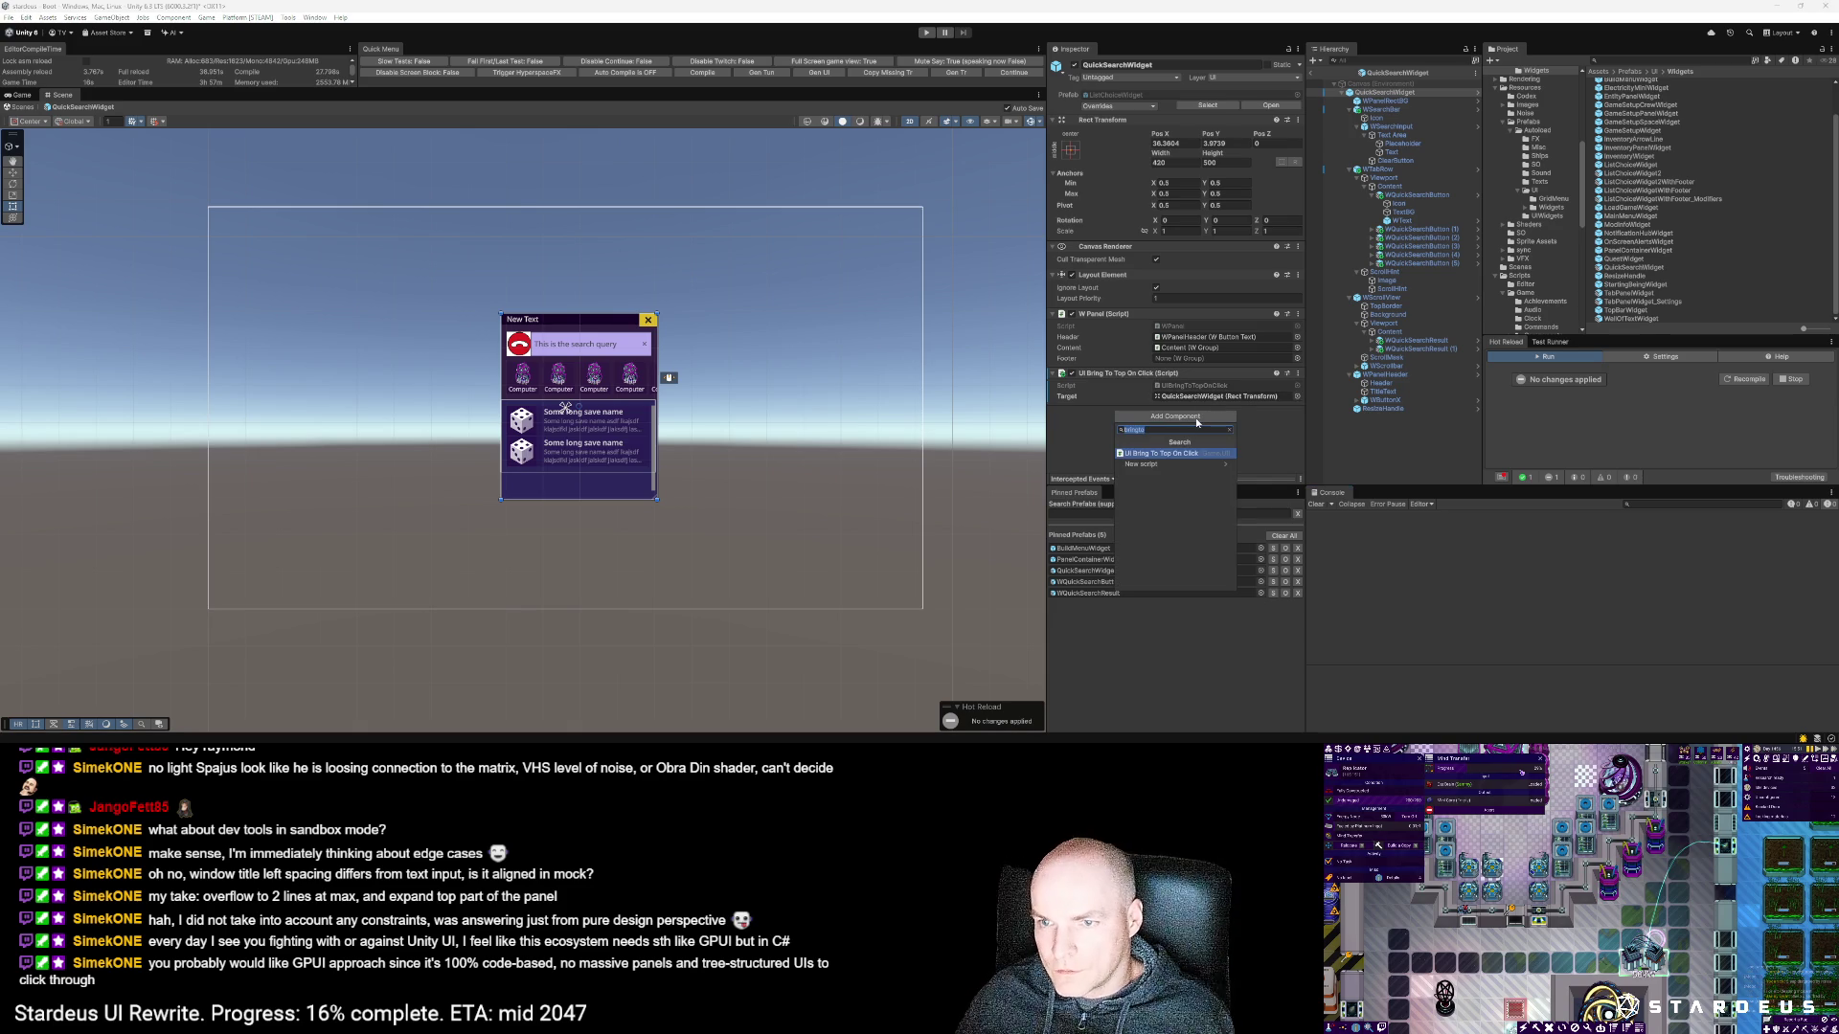
pyautogui.write('quicksea')
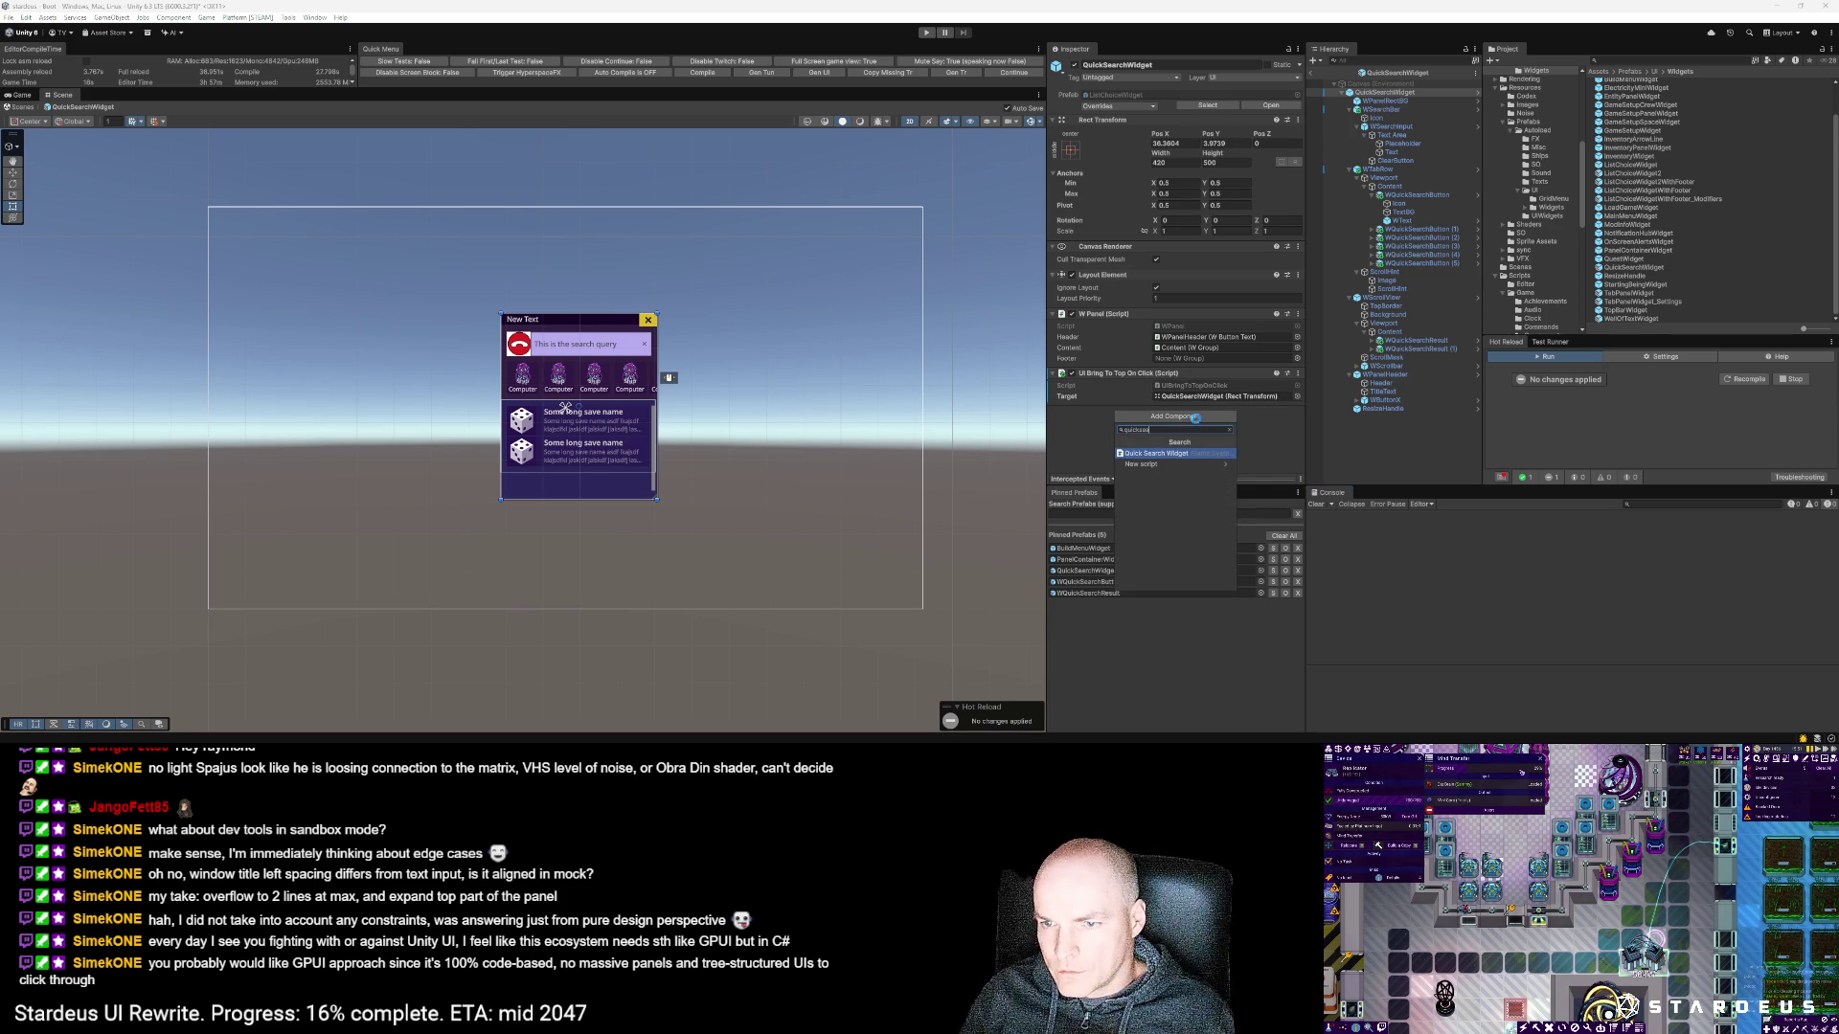
pyautogui.press('Return')
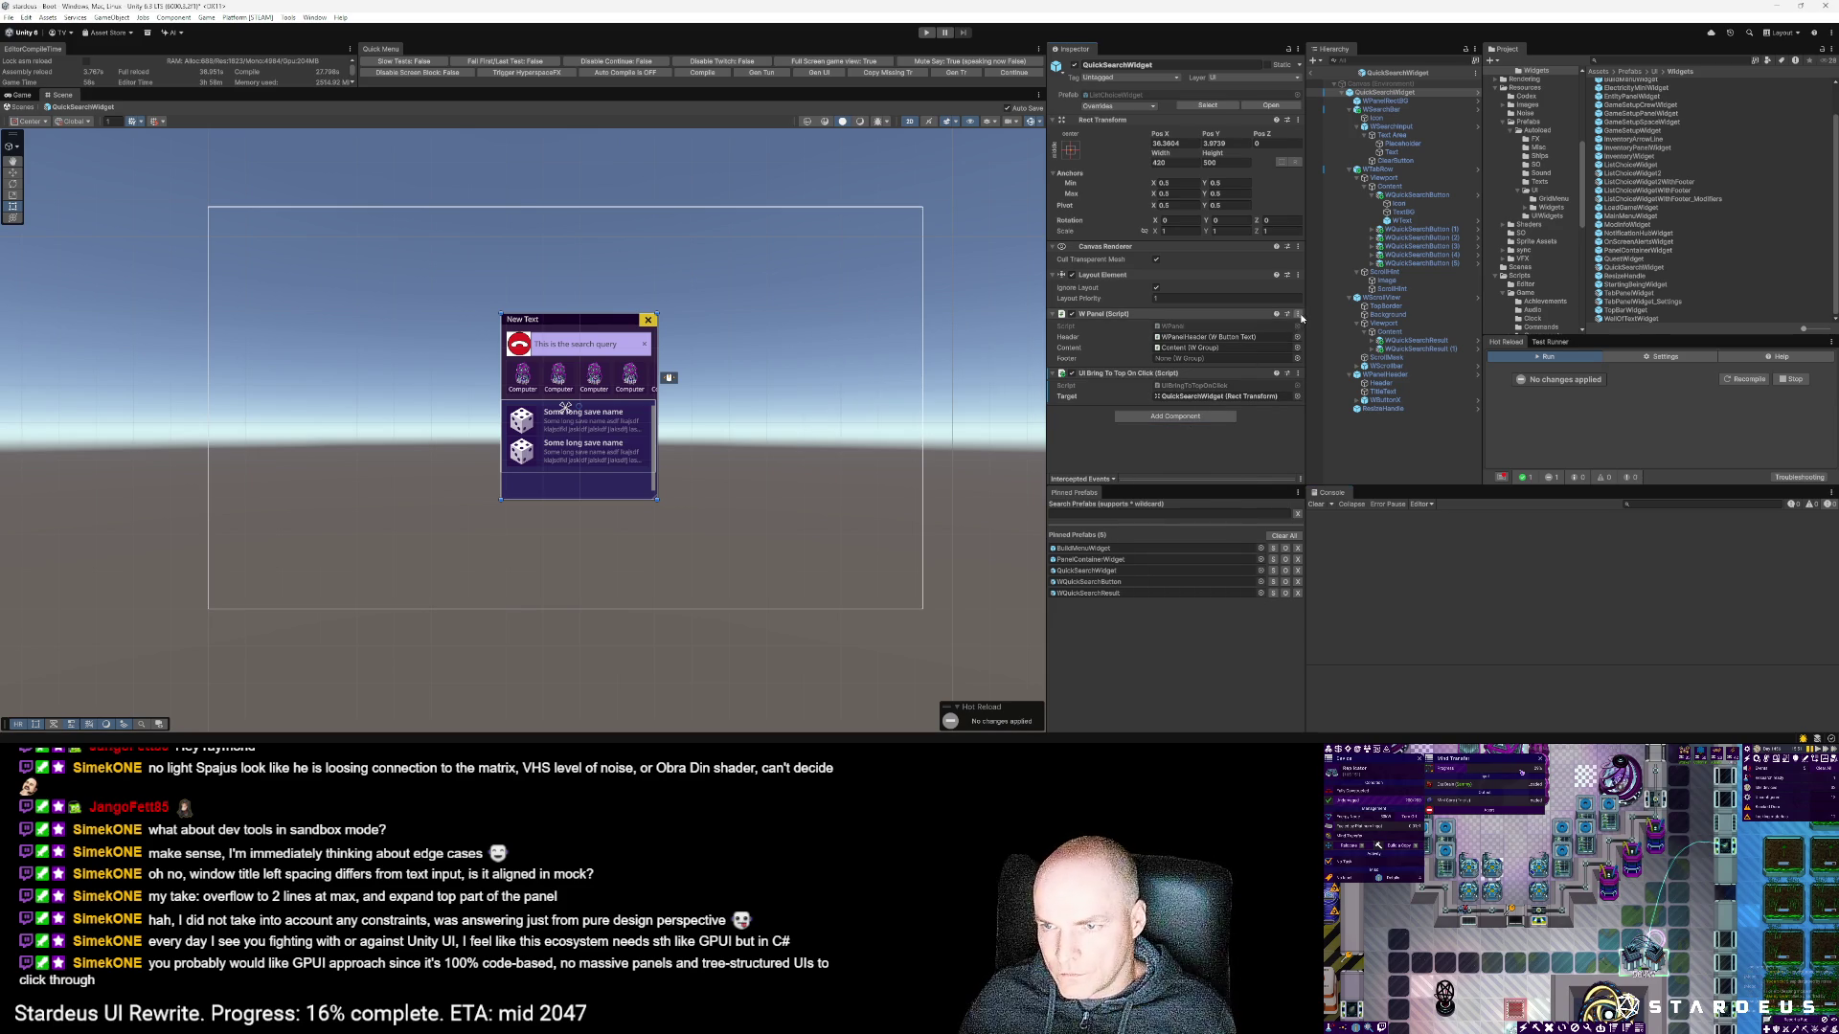
# Step: Remove the W Panel component, add the Quick Search Widget component, and start Play mode
pyautogui.click(1298, 314)
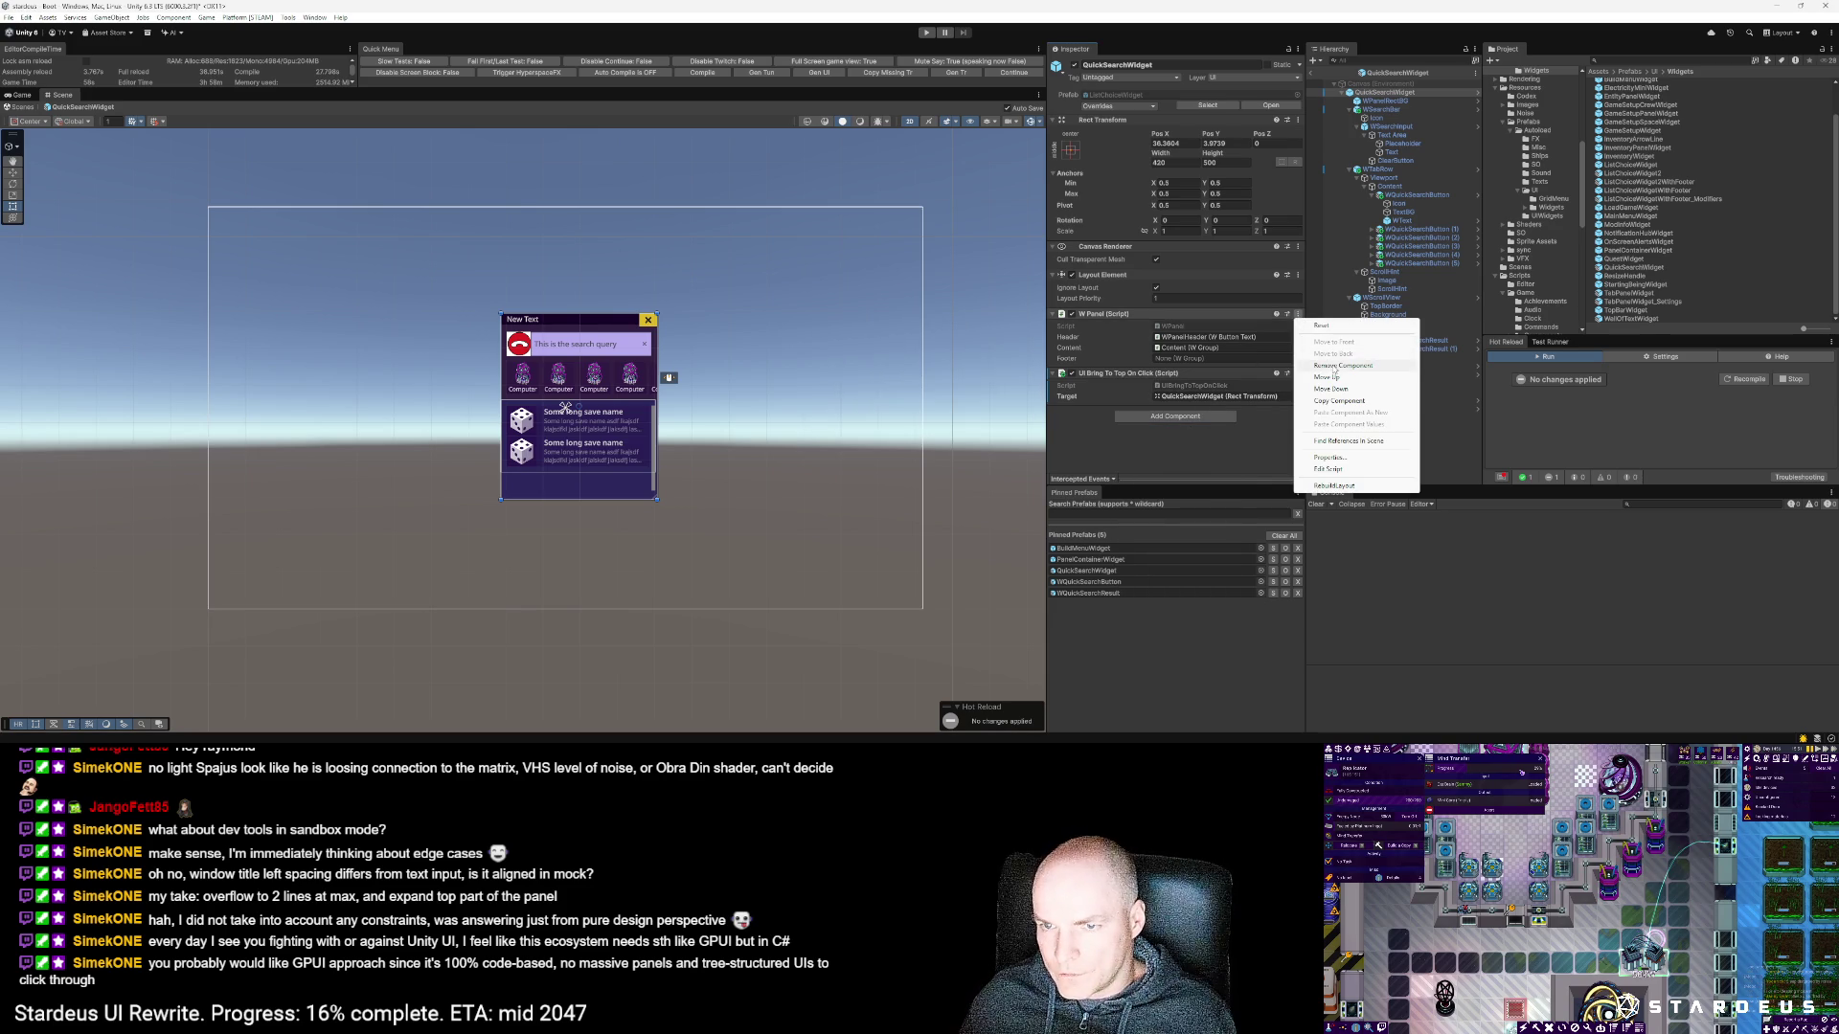
pyautogui.click(1335, 366)
pyautogui.click(1181, 374)
pyautogui.write('q')
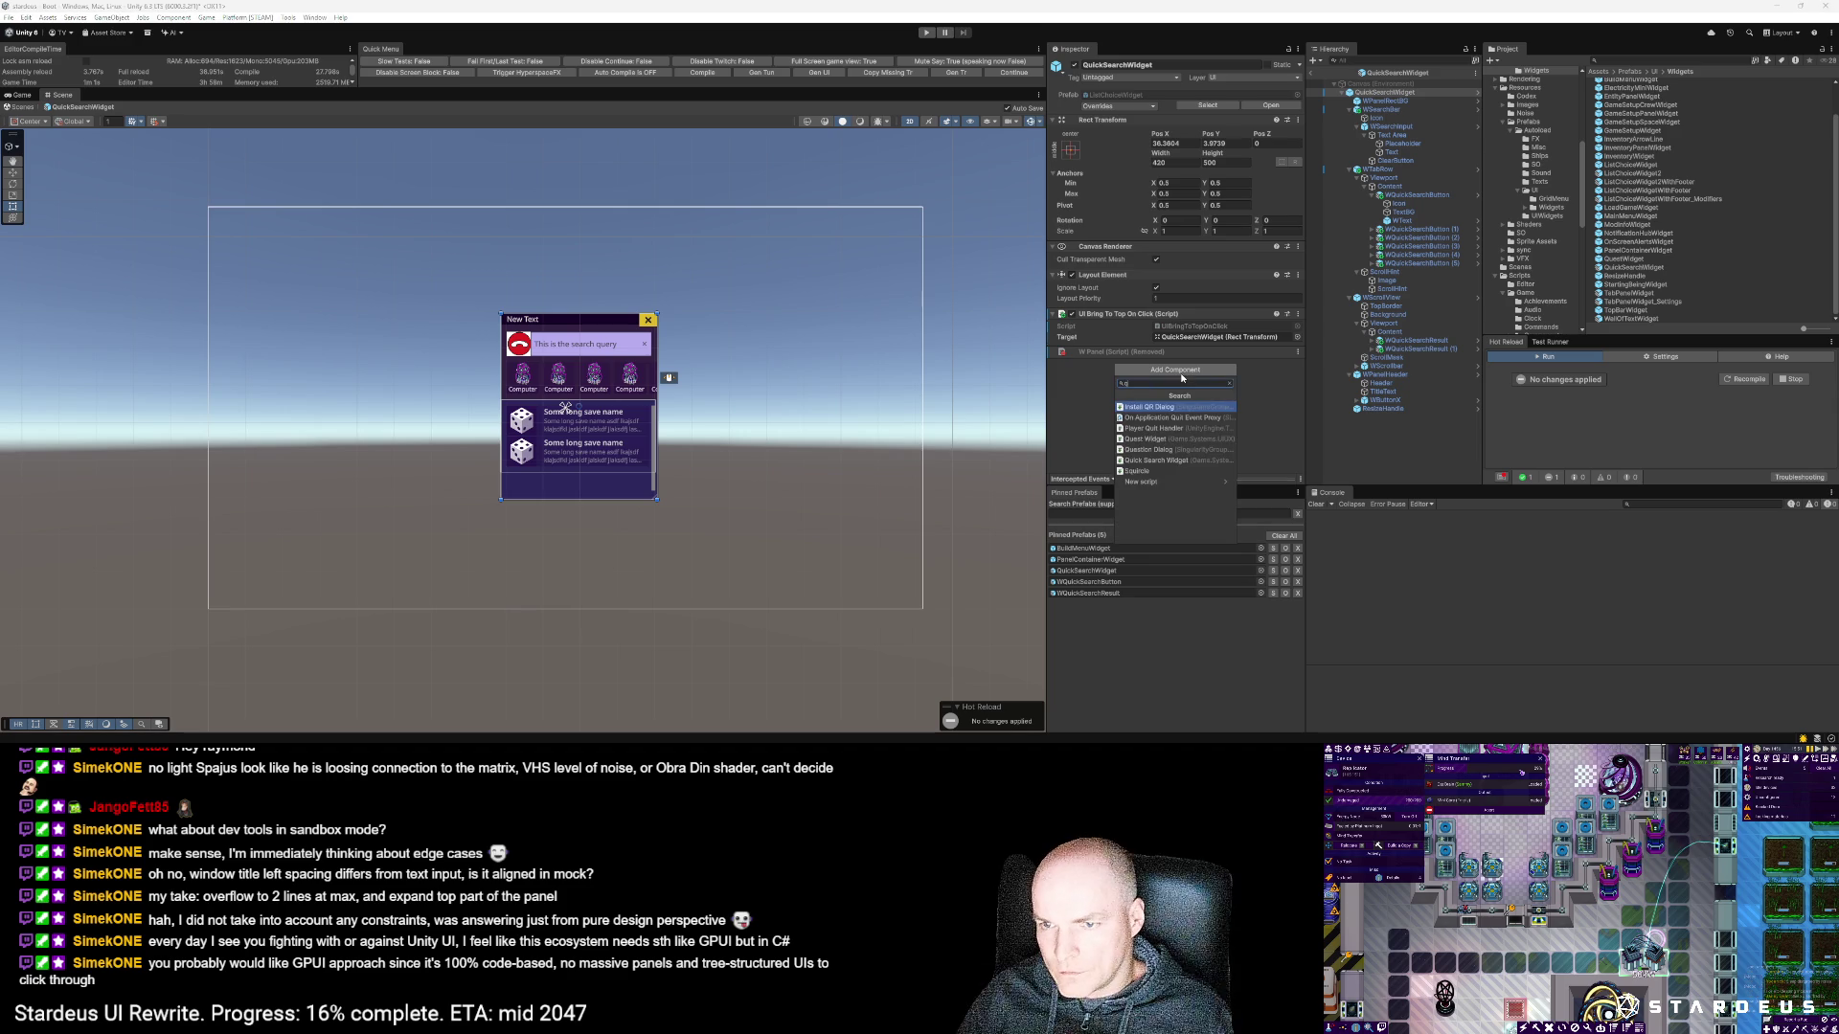
pyautogui.write('uicksea')
pyautogui.press('Return')
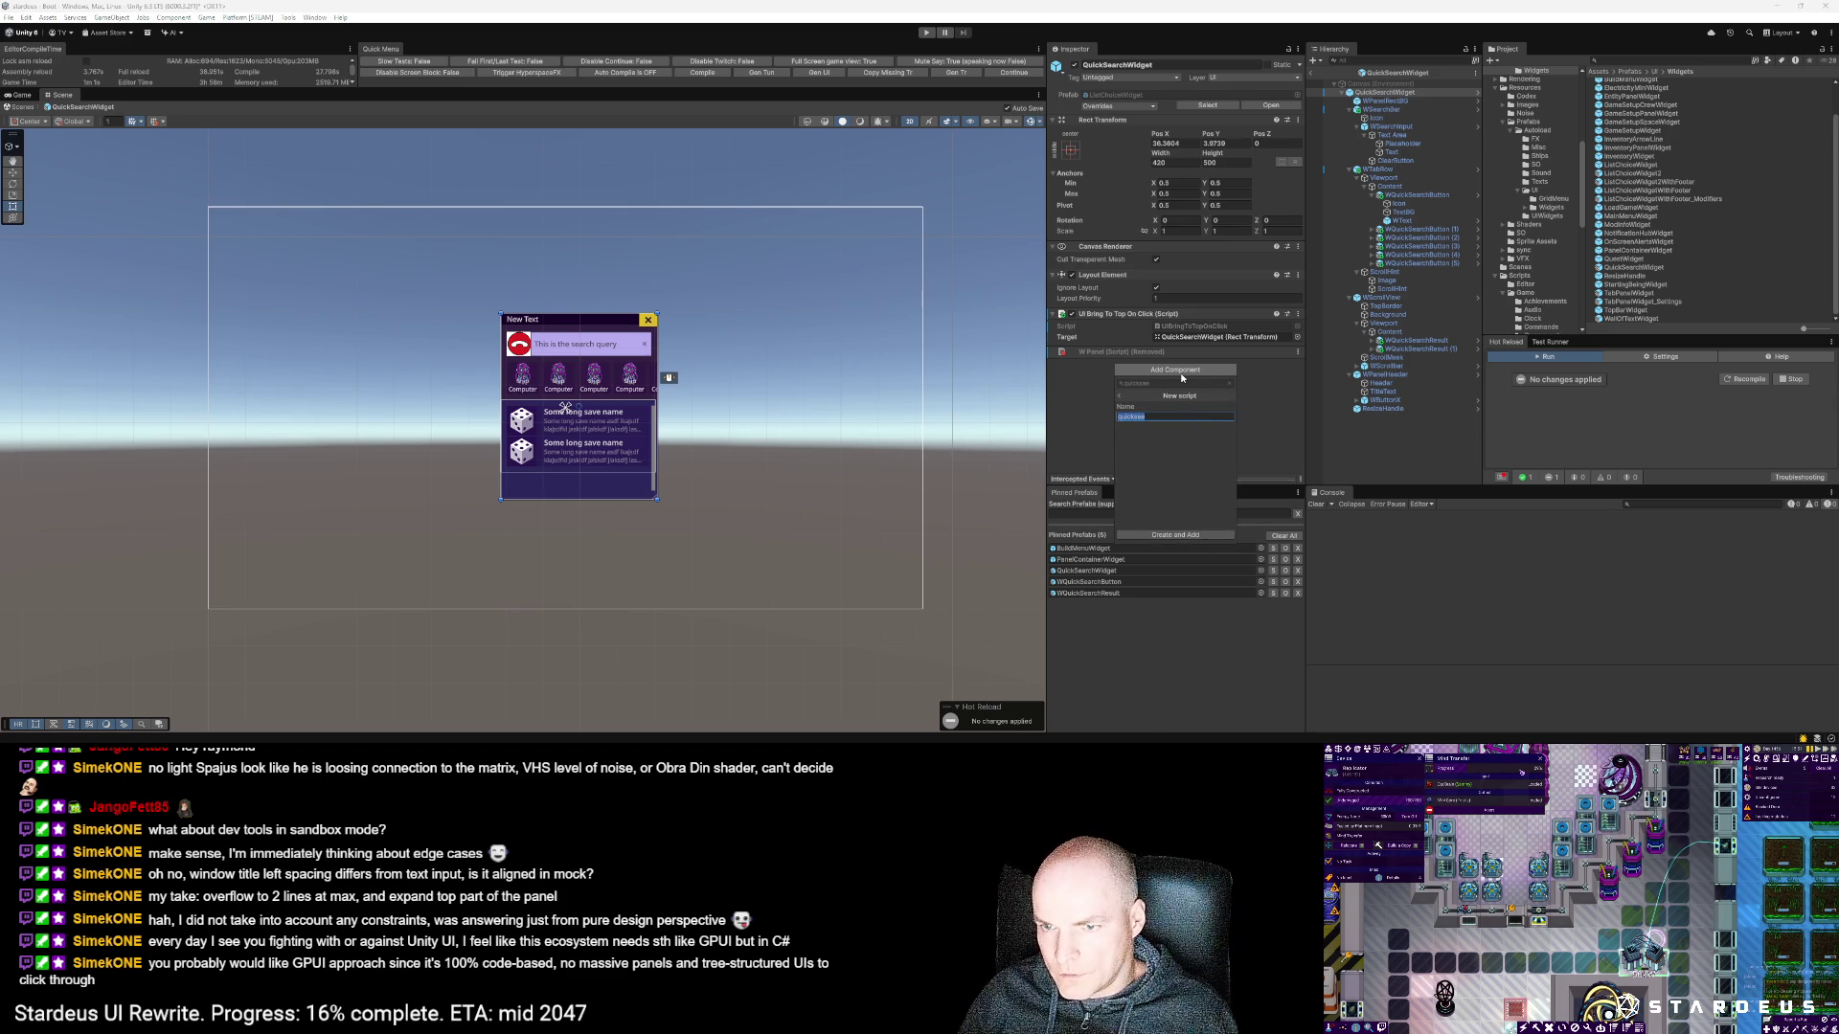
pyautogui.press('Escape')
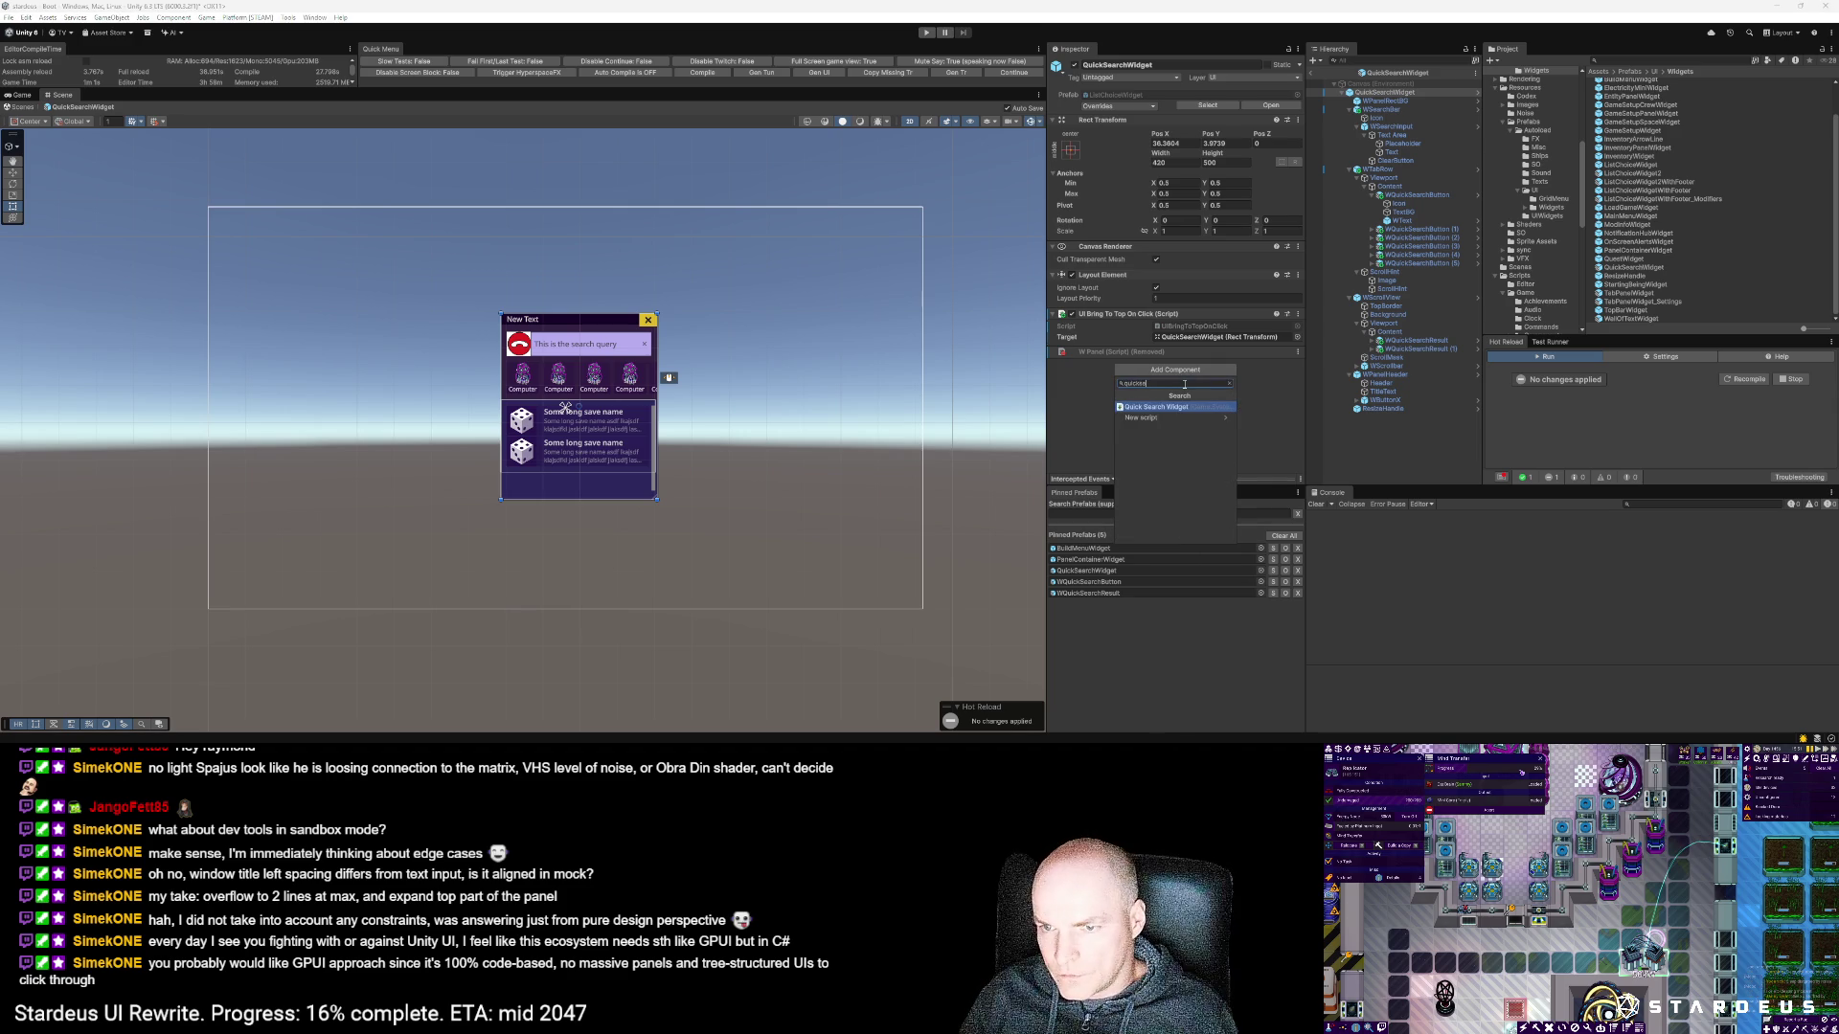
pyautogui.press('Return')
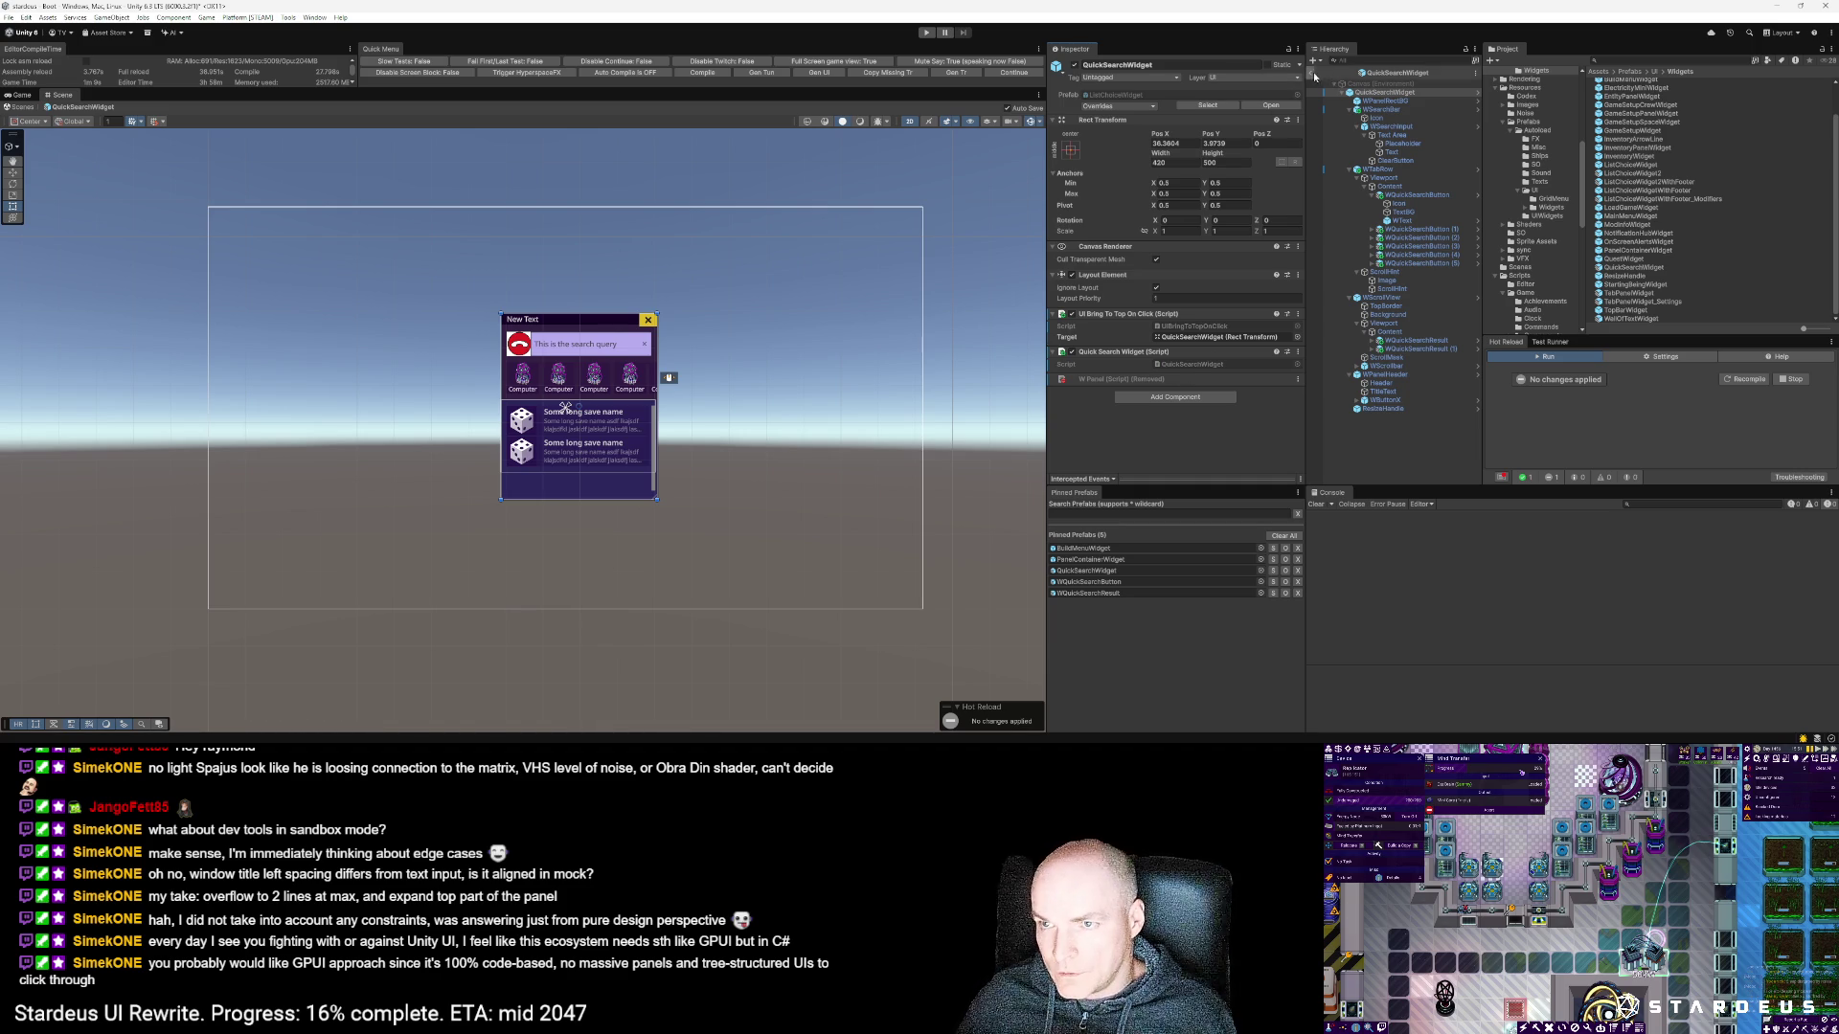
pyautogui.click(1008, 74)
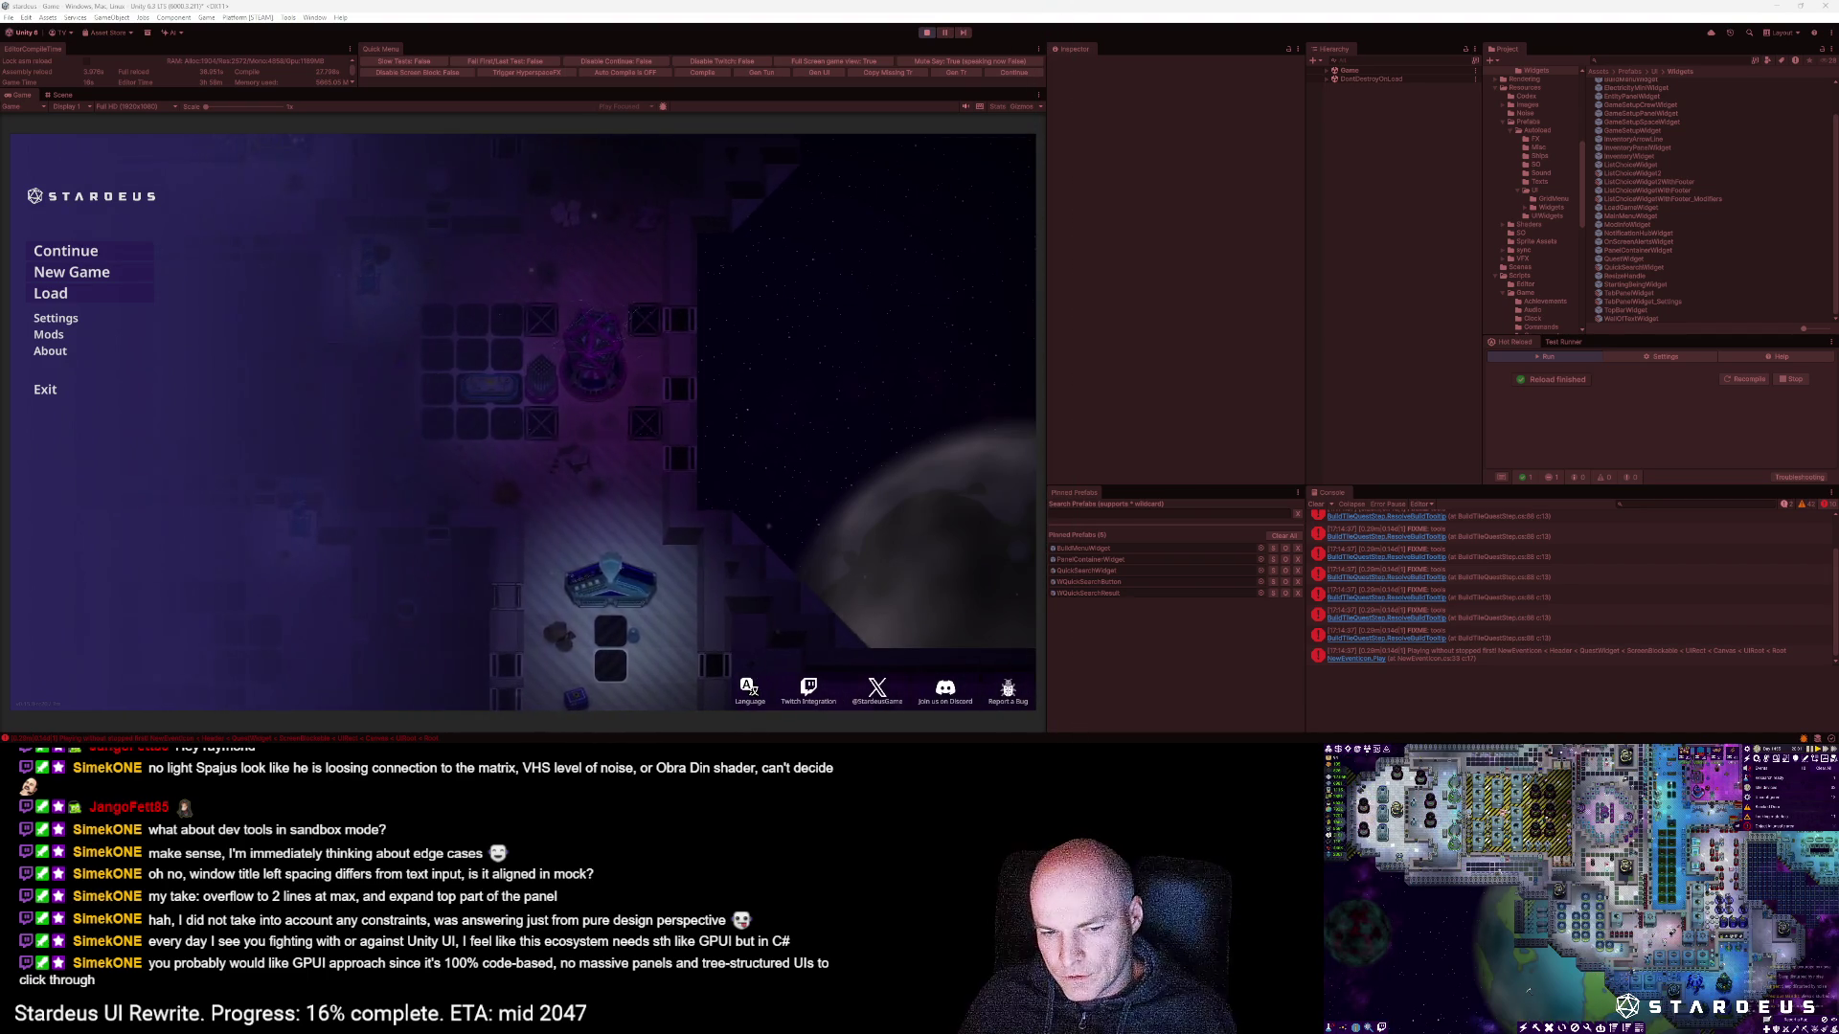
# Step: Screenshot the New Text panel, continue the saved game, try closing the quick search panel, then stop
pyautogui.press('alt+Print')
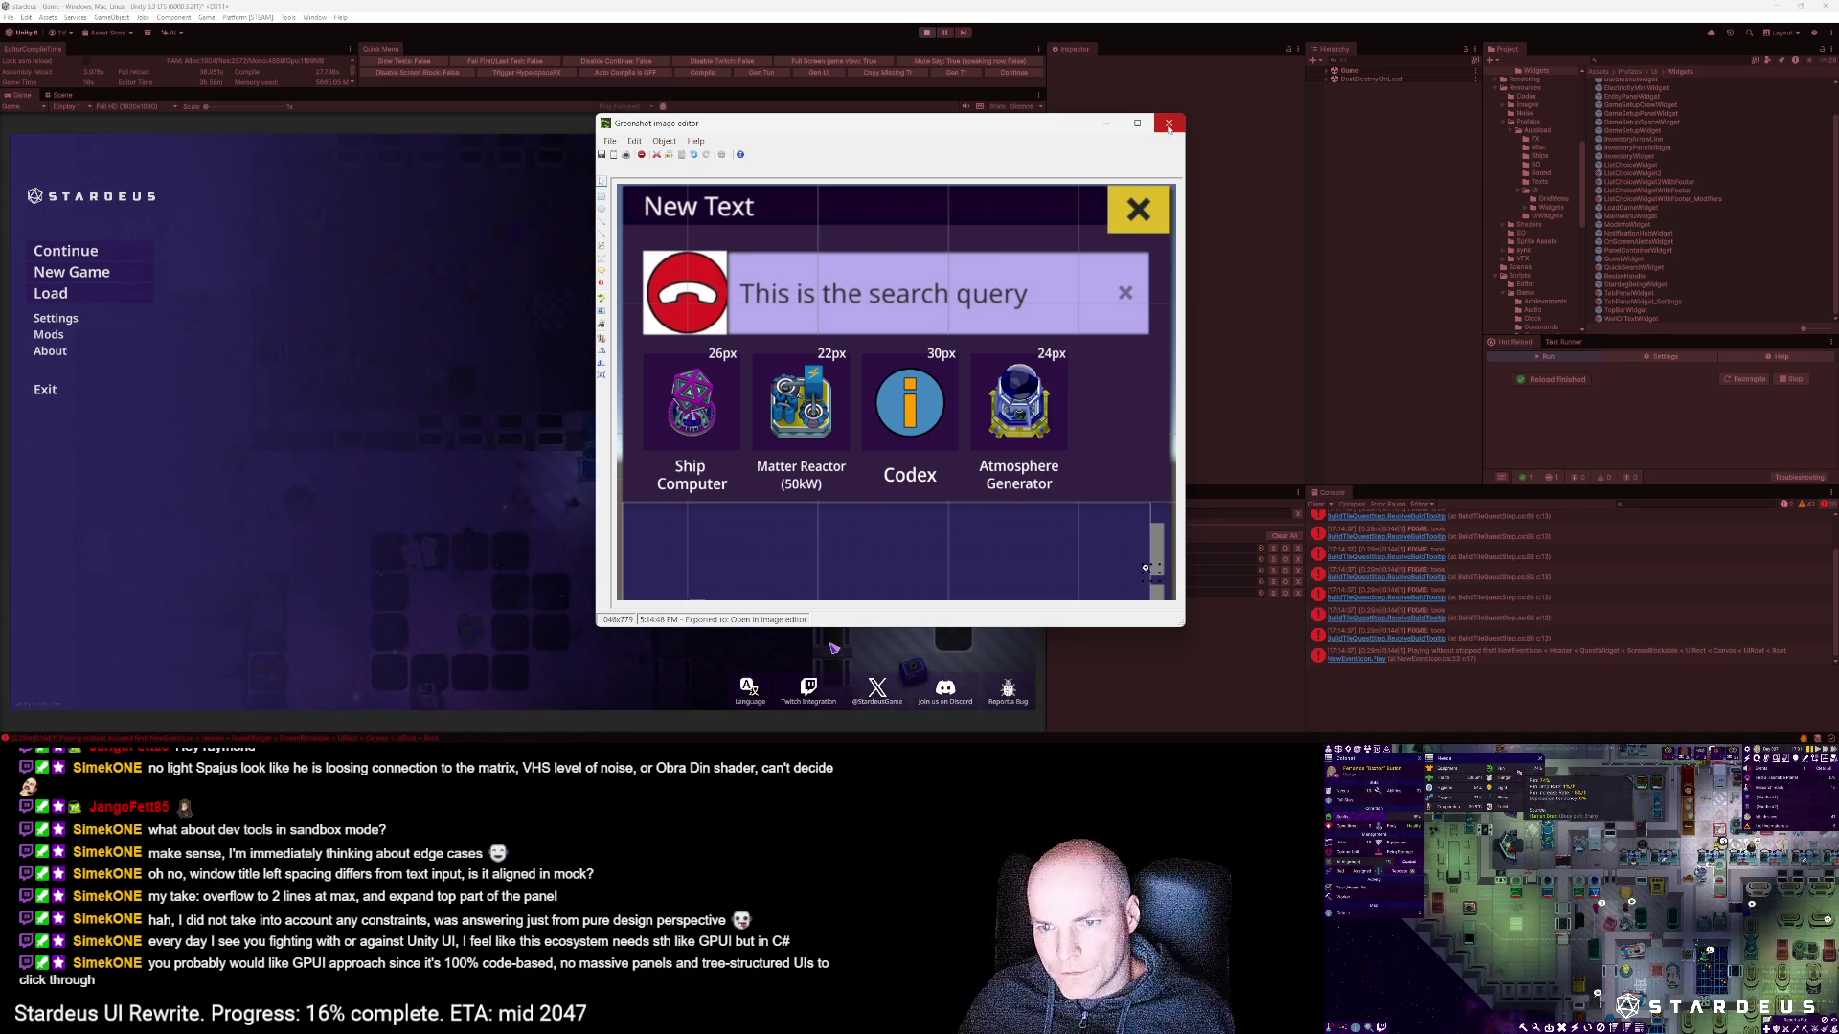
pyautogui.click(1168, 126)
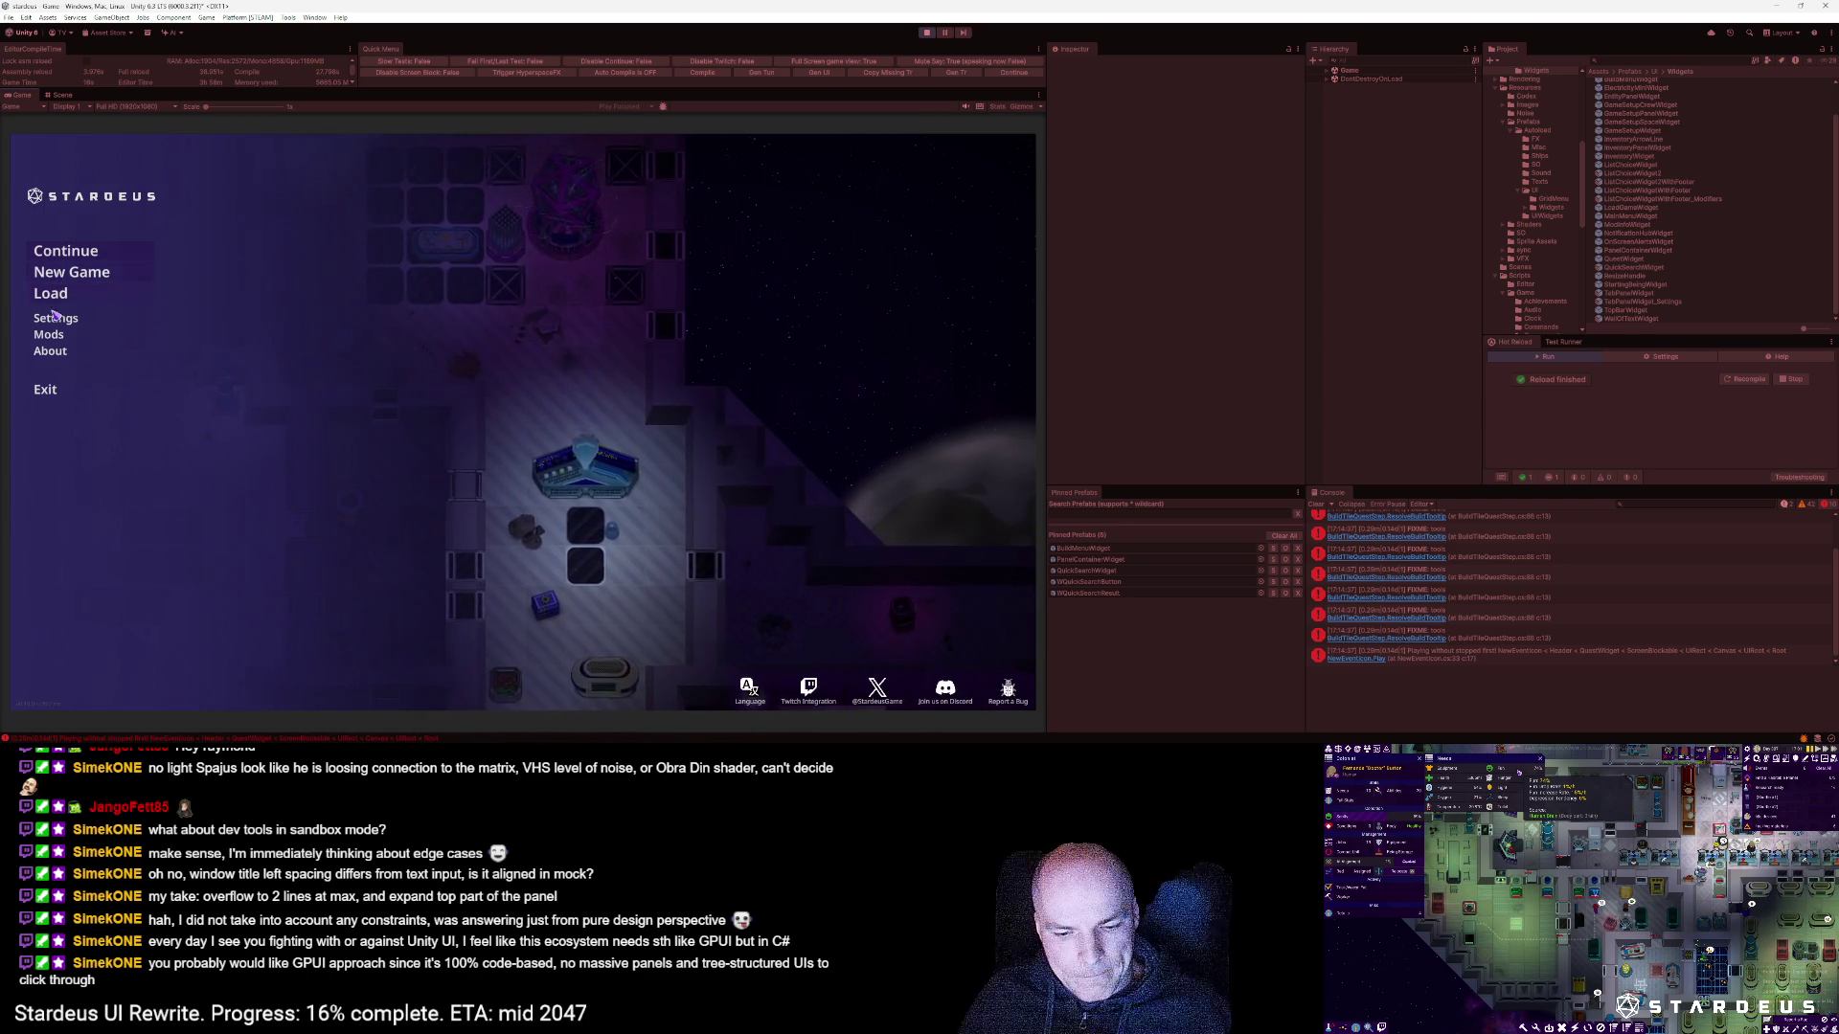
pyautogui.click(58, 259)
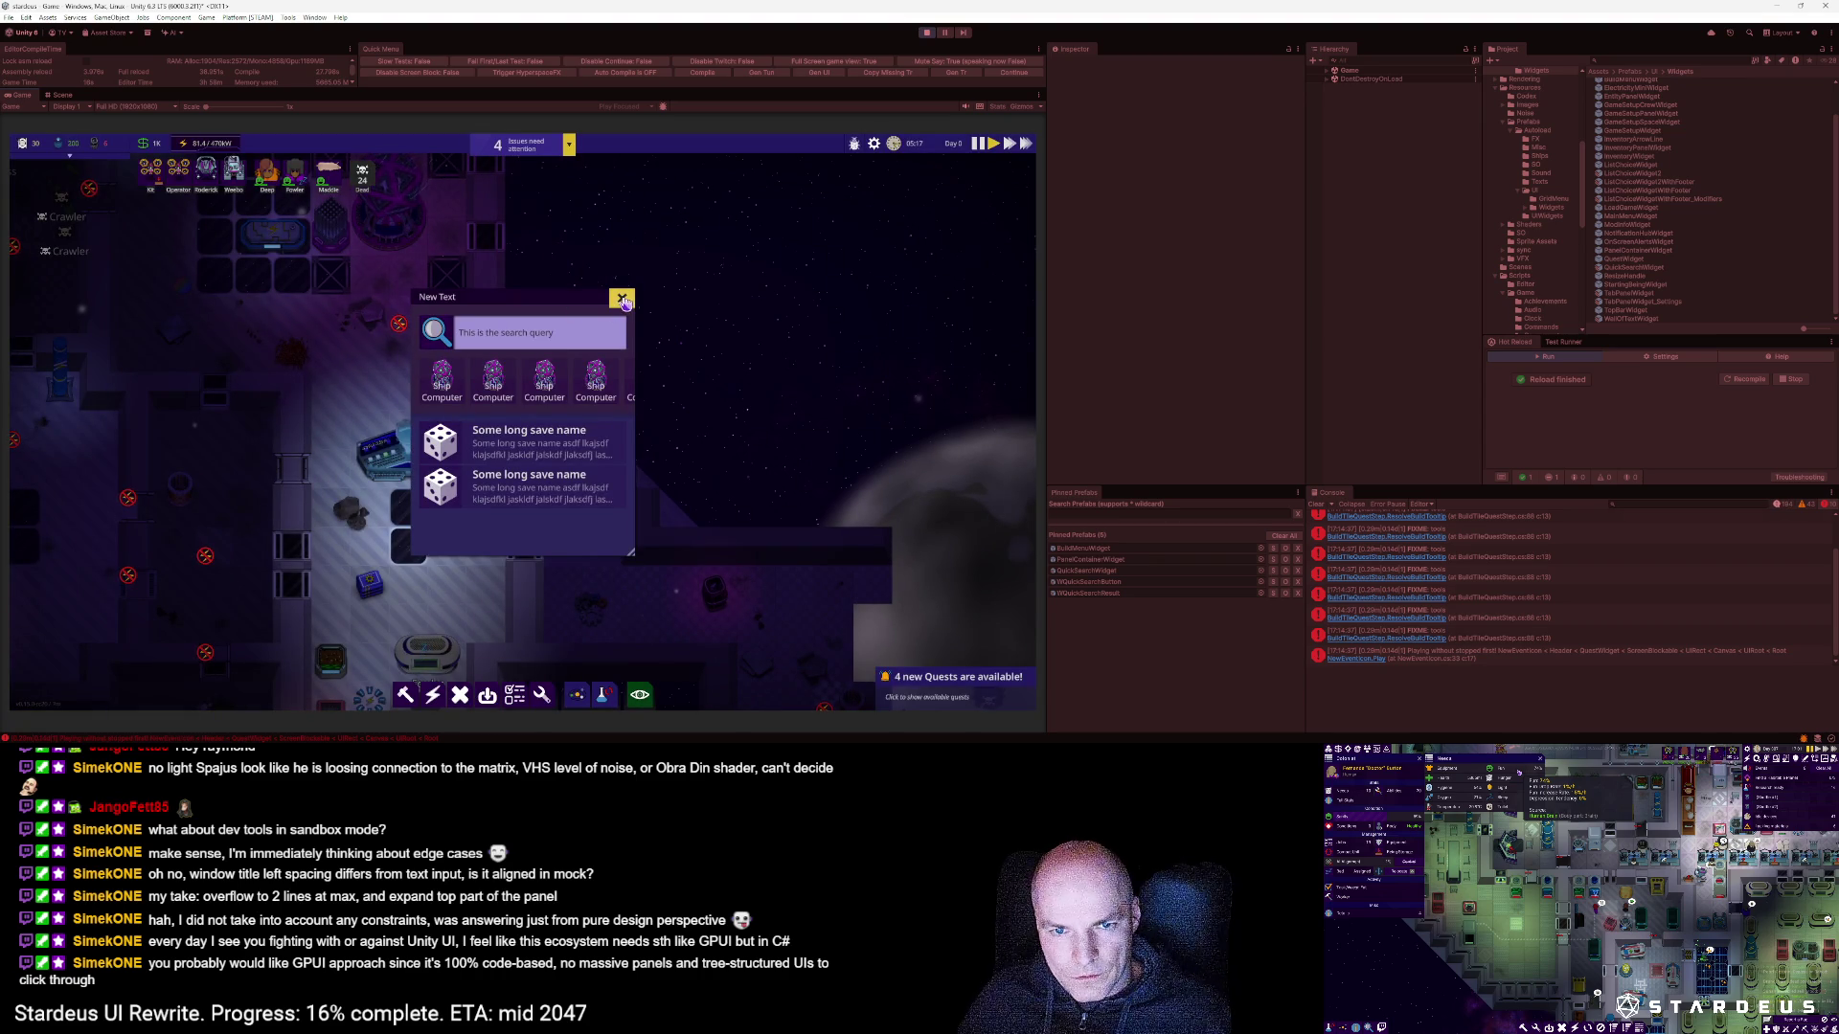
pyautogui.click(622, 298)
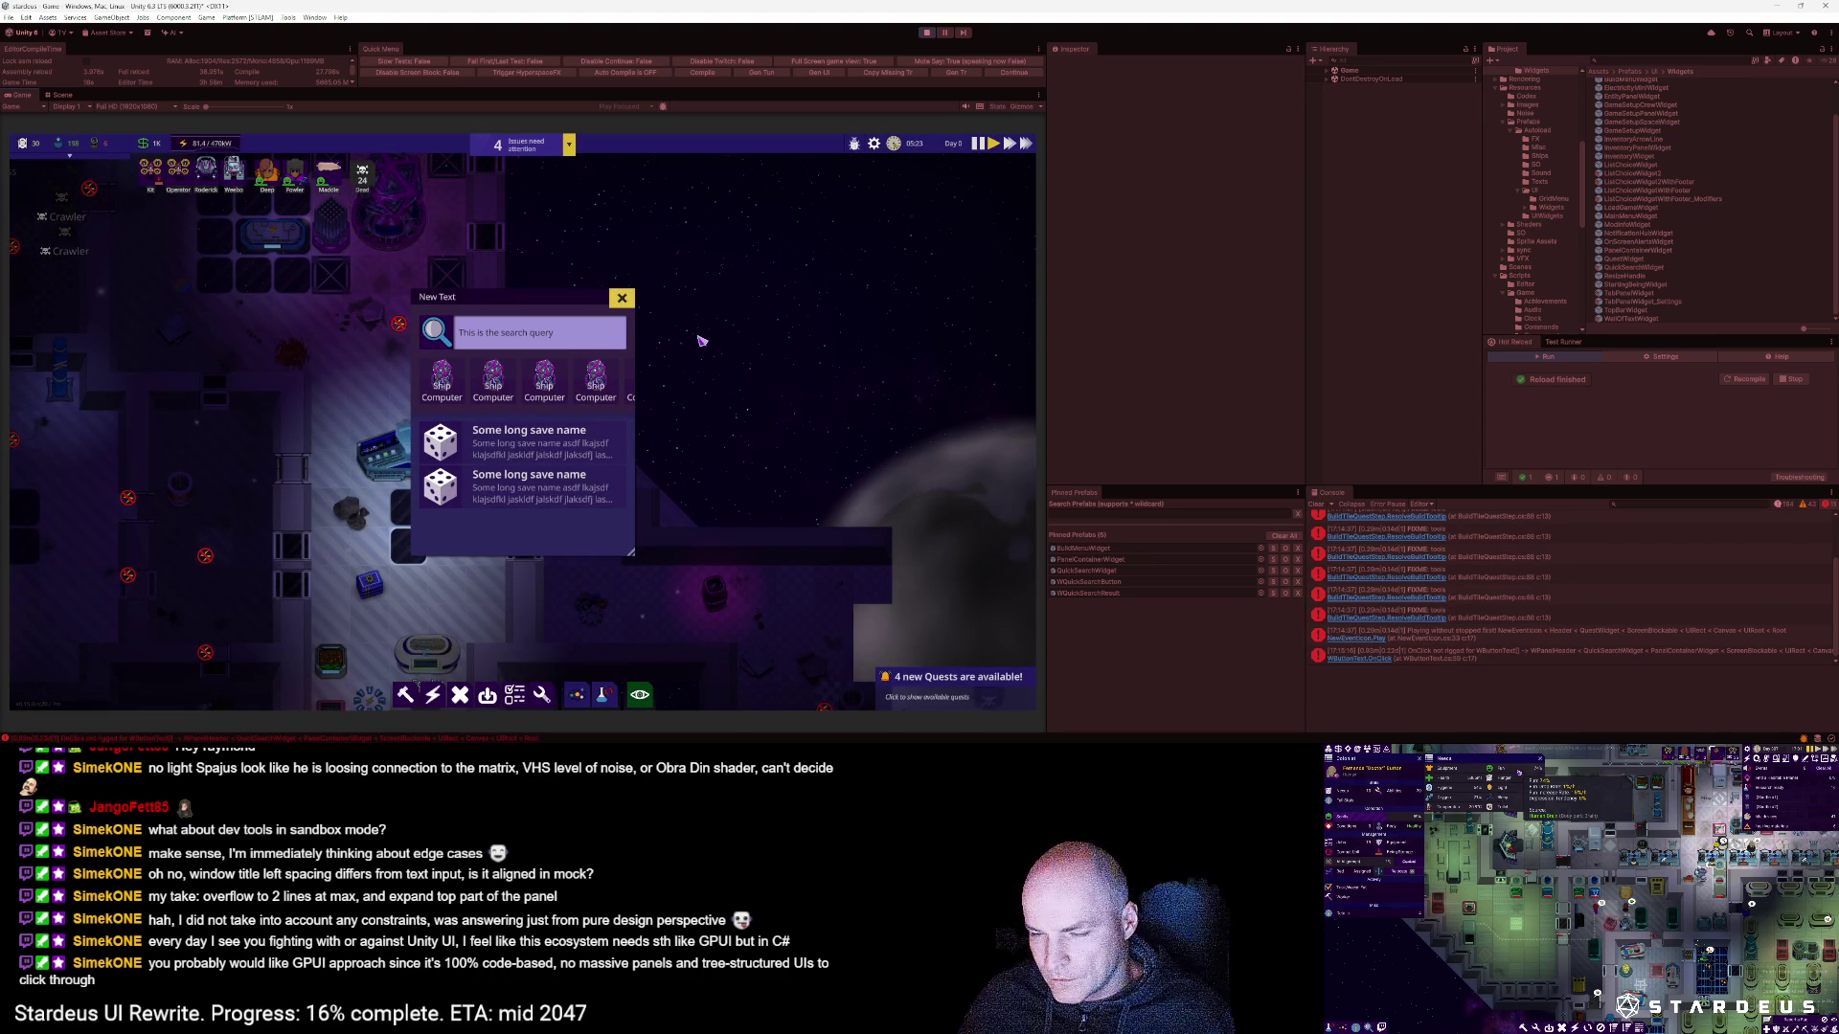
pyautogui.click(938, 35)
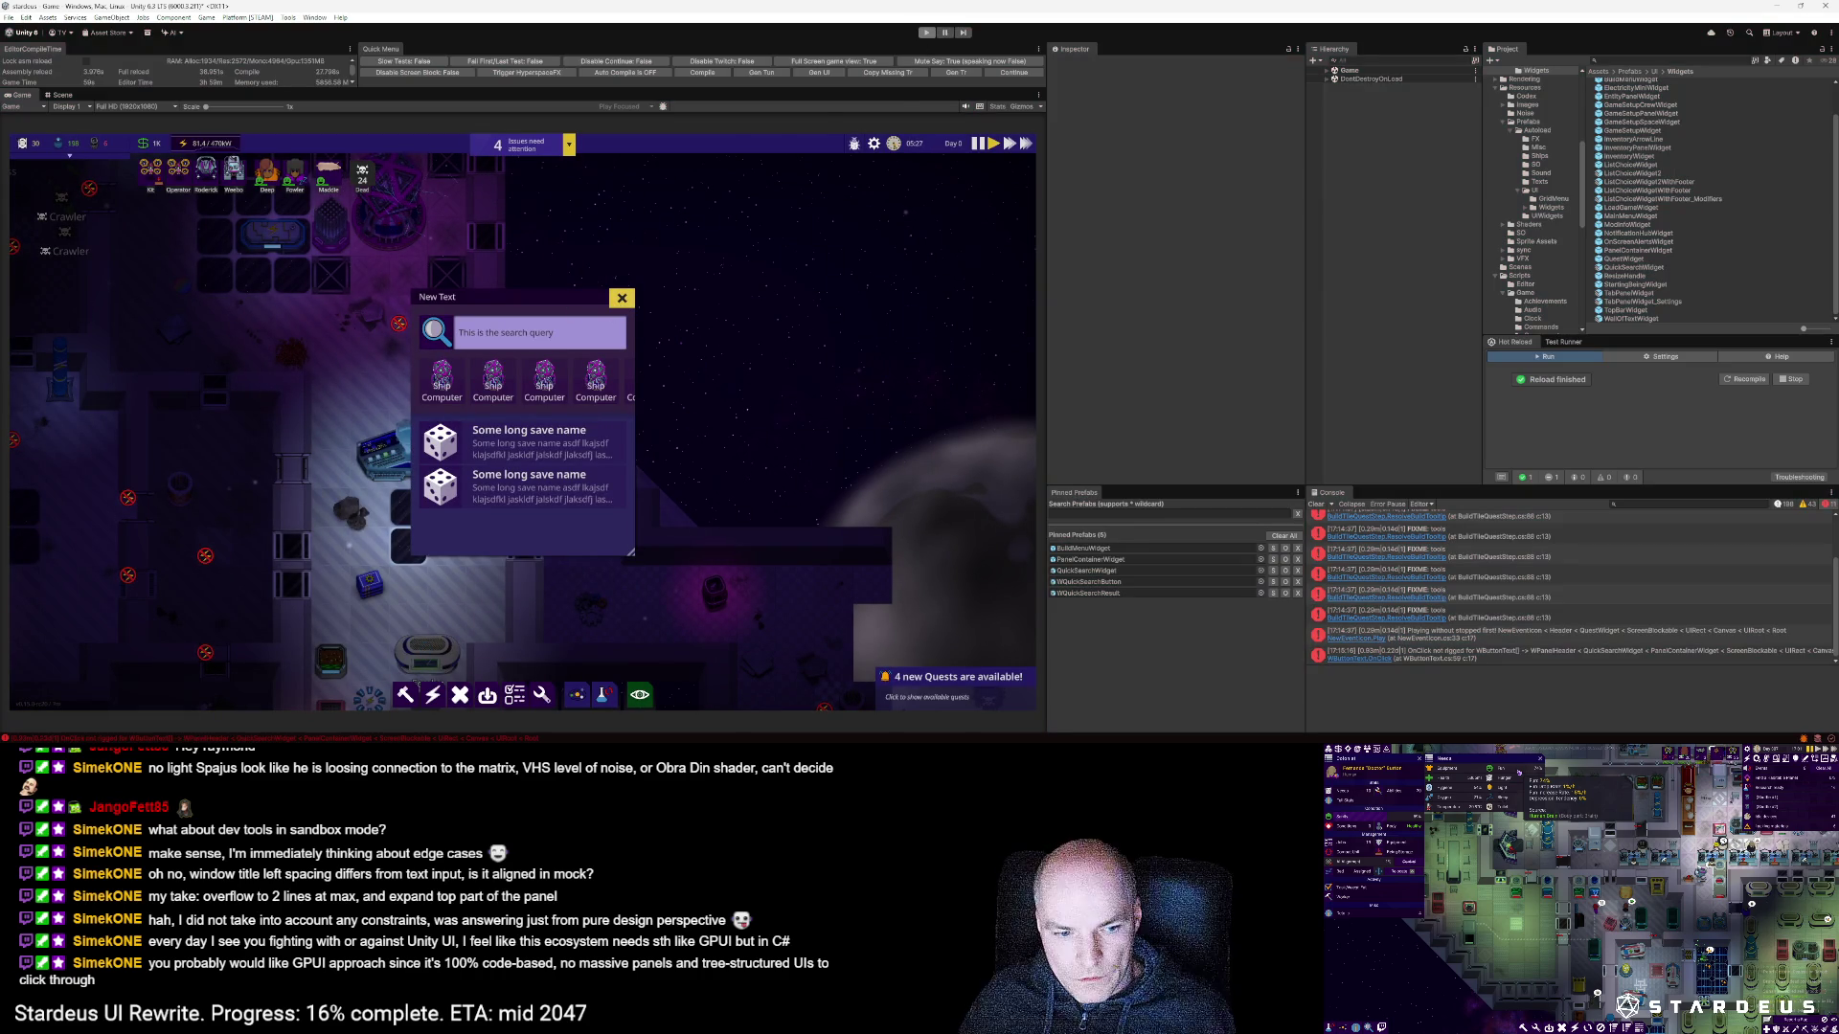
pyautogui.hotkey('alt', 'Tab')
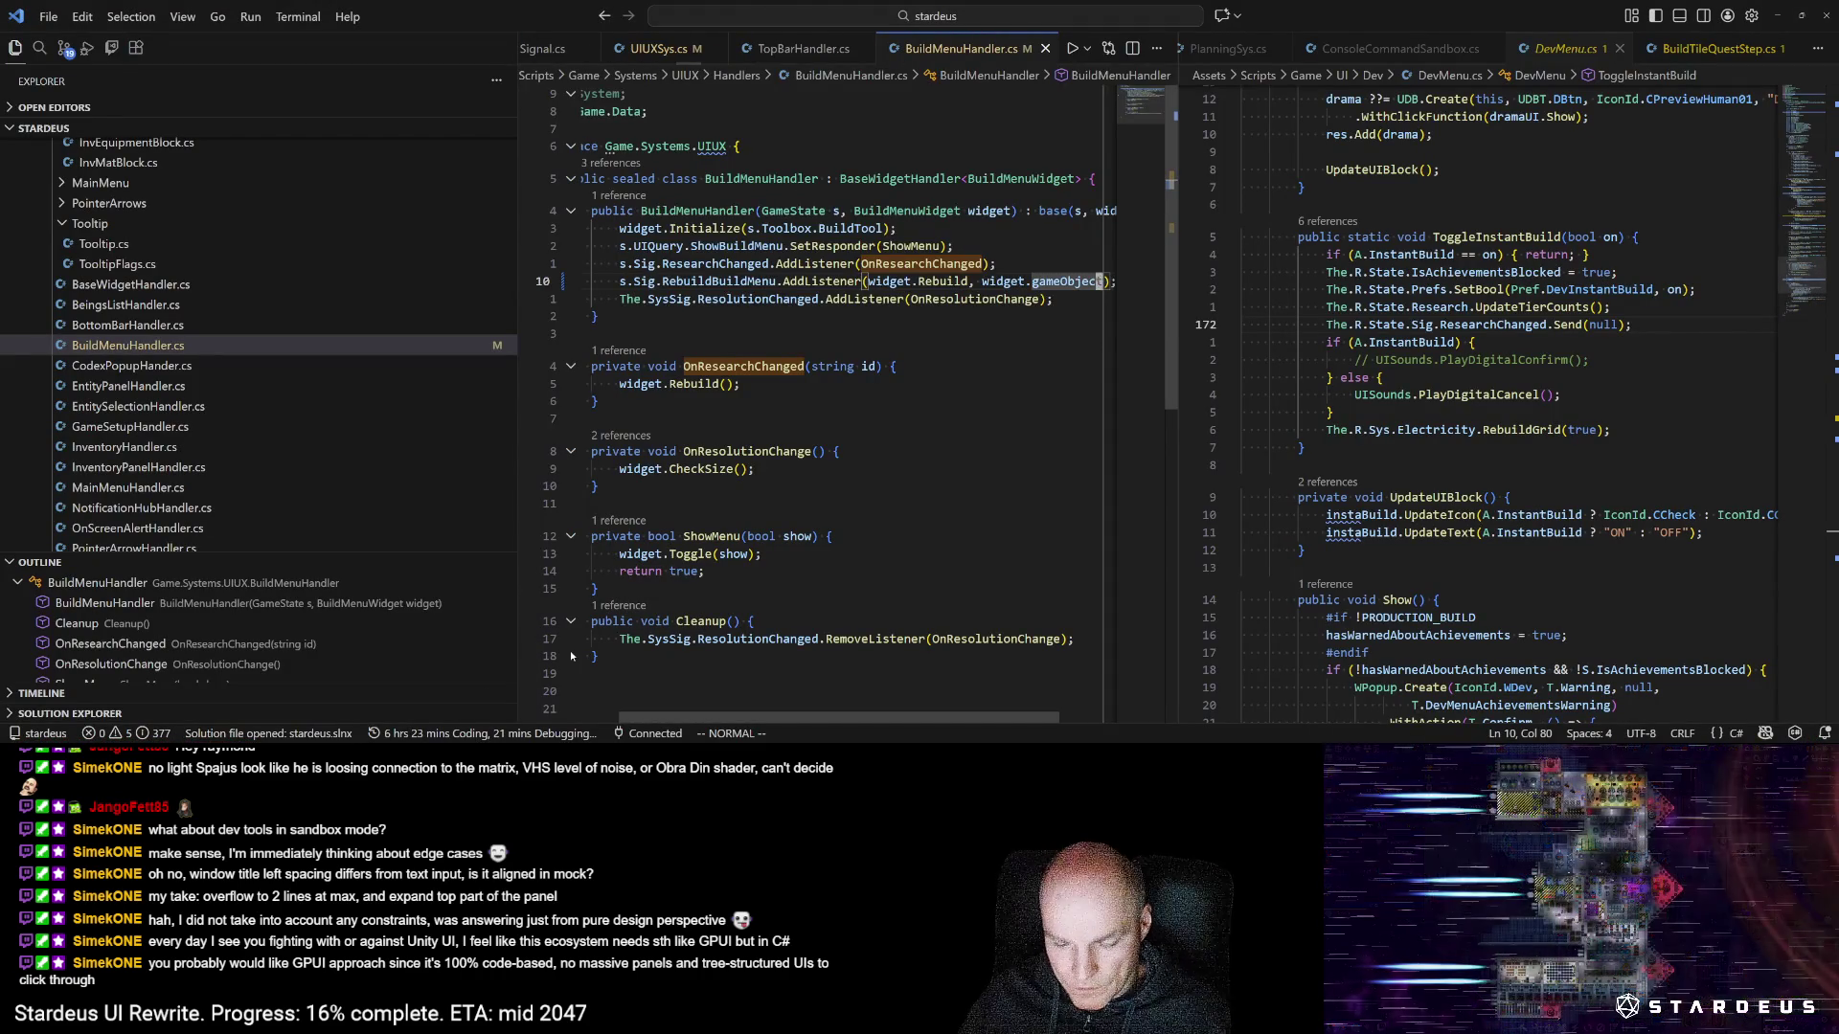
# Step: Open QuickSearchWidget.cs from the quick file finder
pyautogui.hotkey('ctrl', 'p')
pyautogui.press('Down')
pyautogui.press('Down')
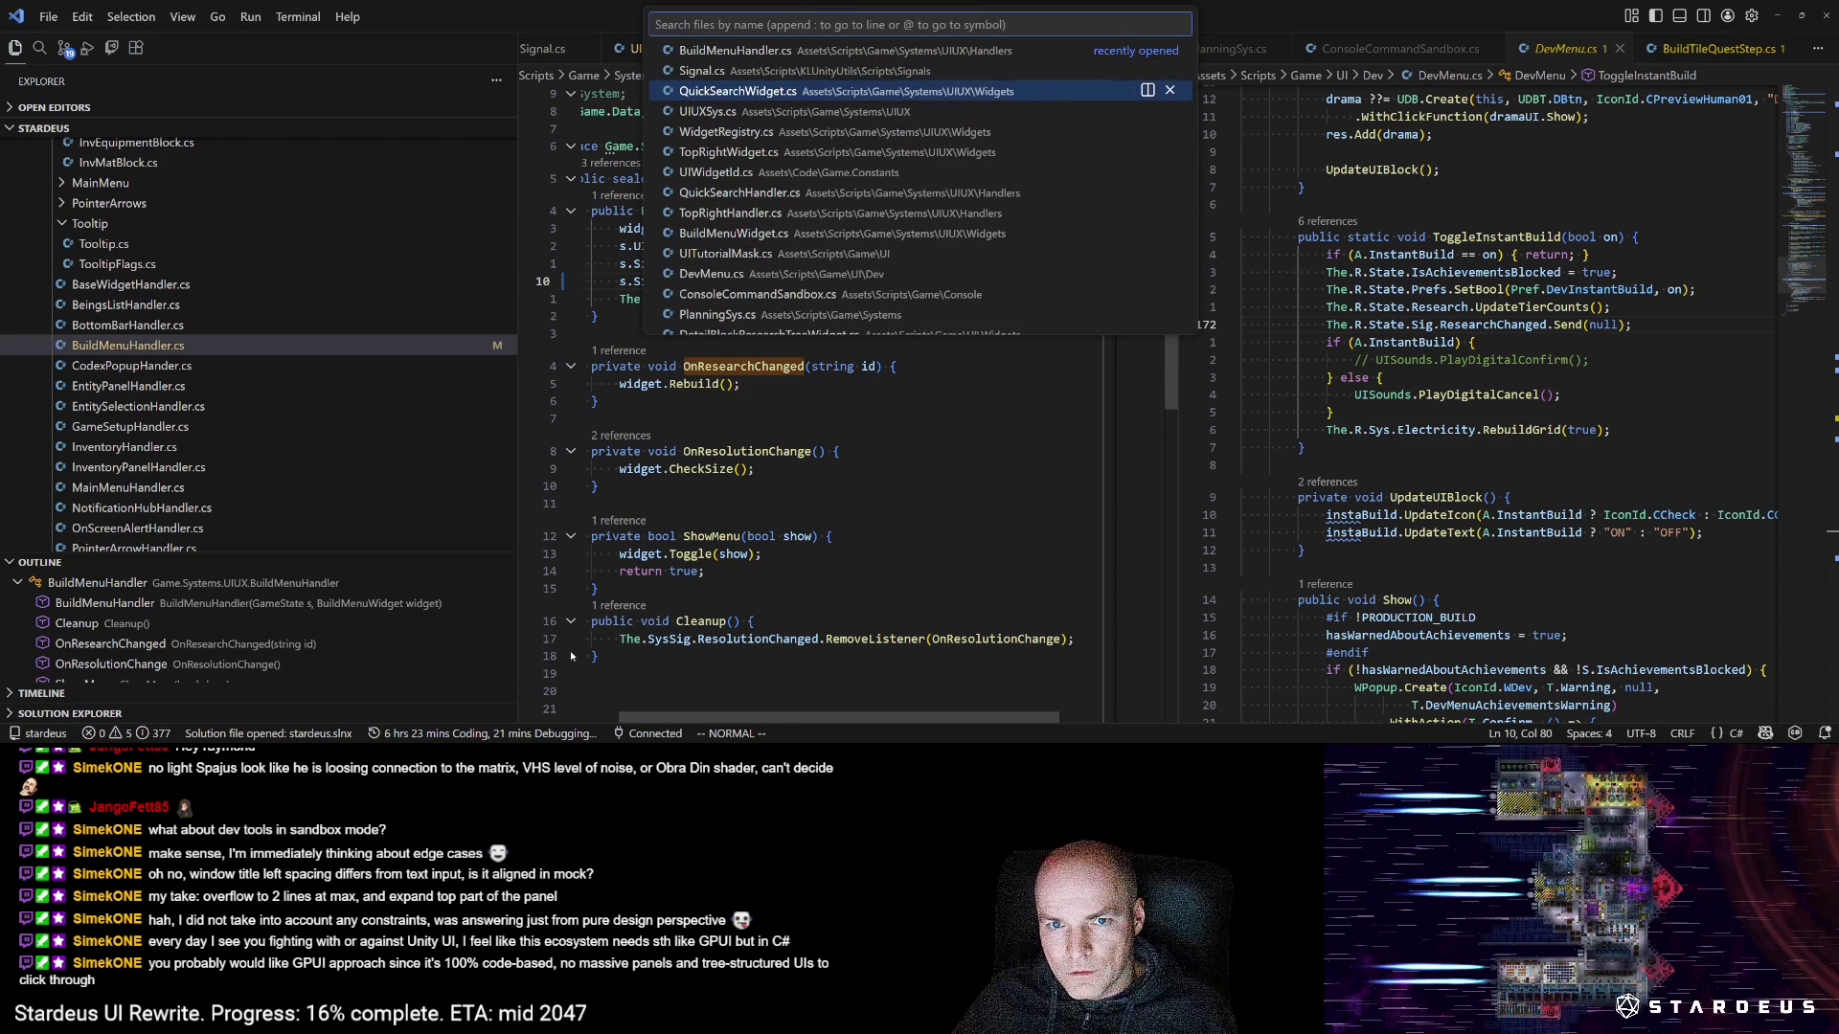
pyautogui.press('Down')
pyautogui.press('Down')
pyautogui.press('Down')
pyautogui.press('Up')
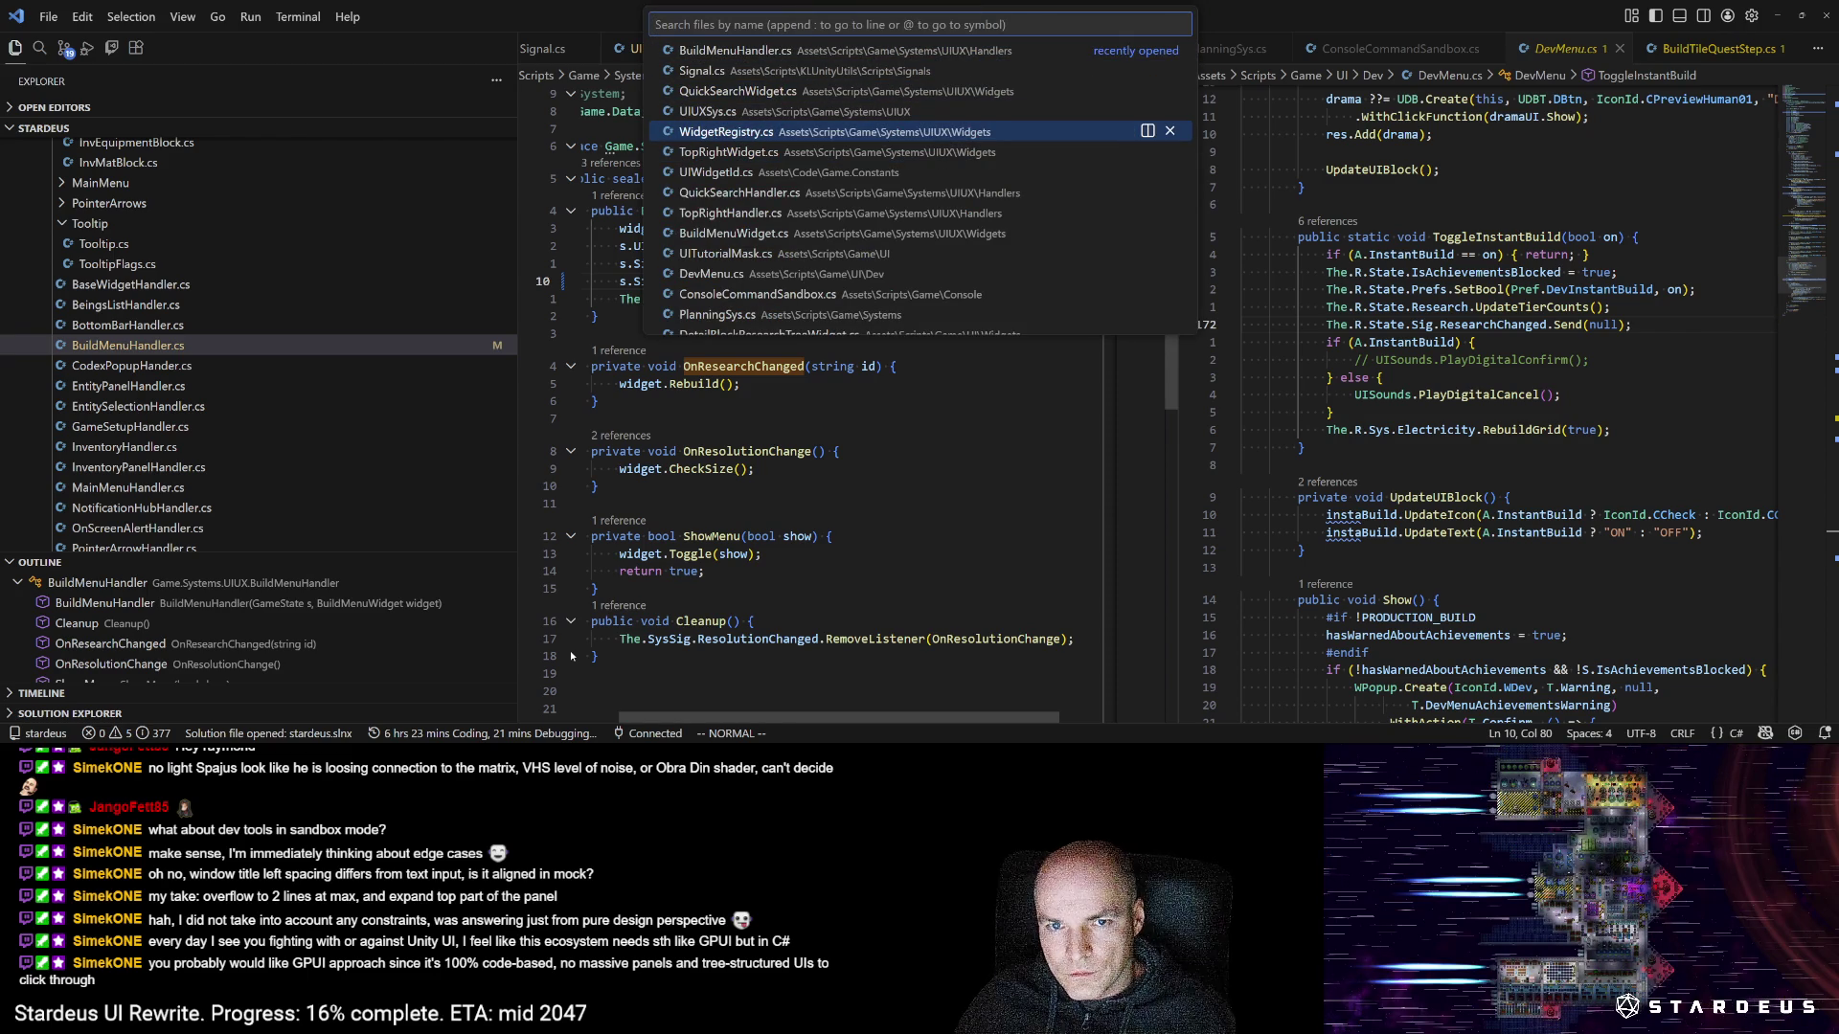
pyautogui.press('Down')
pyautogui.press('Down')
pyautogui.press('Down')
pyautogui.press('Down')
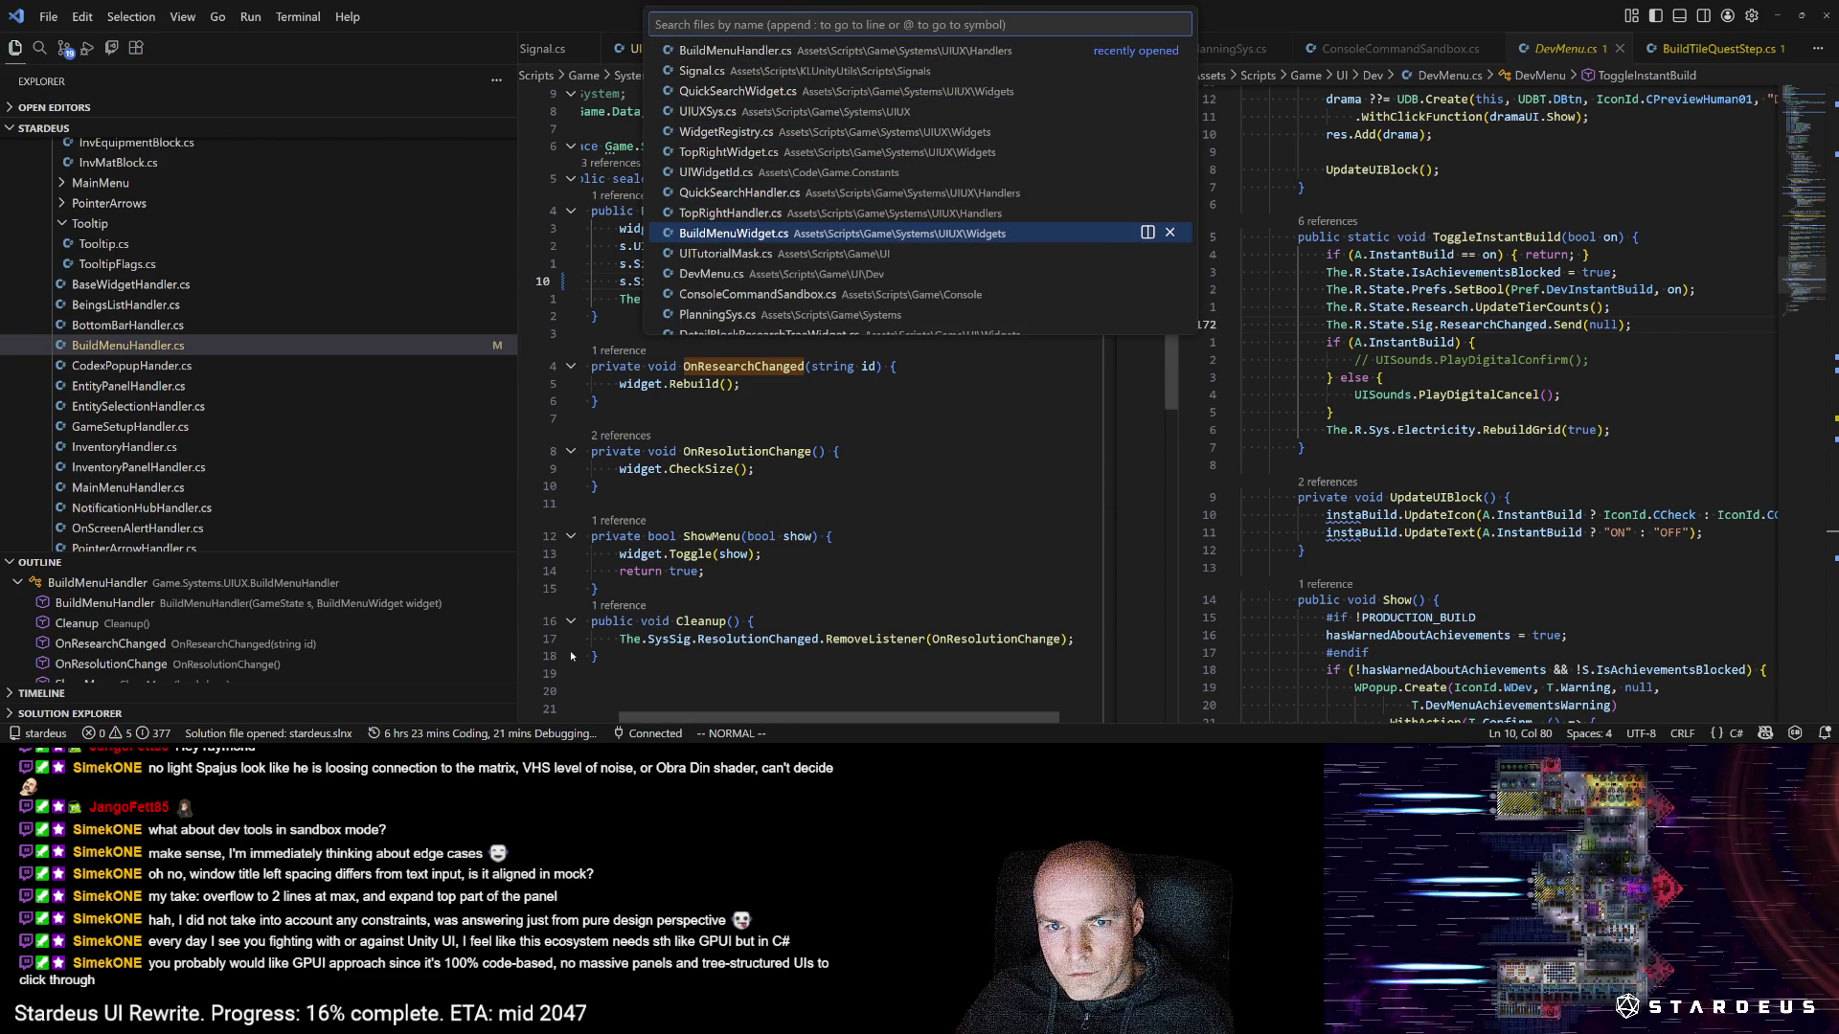
pyautogui.press('Up')
pyautogui.press('Up')
pyautogui.press('Up')
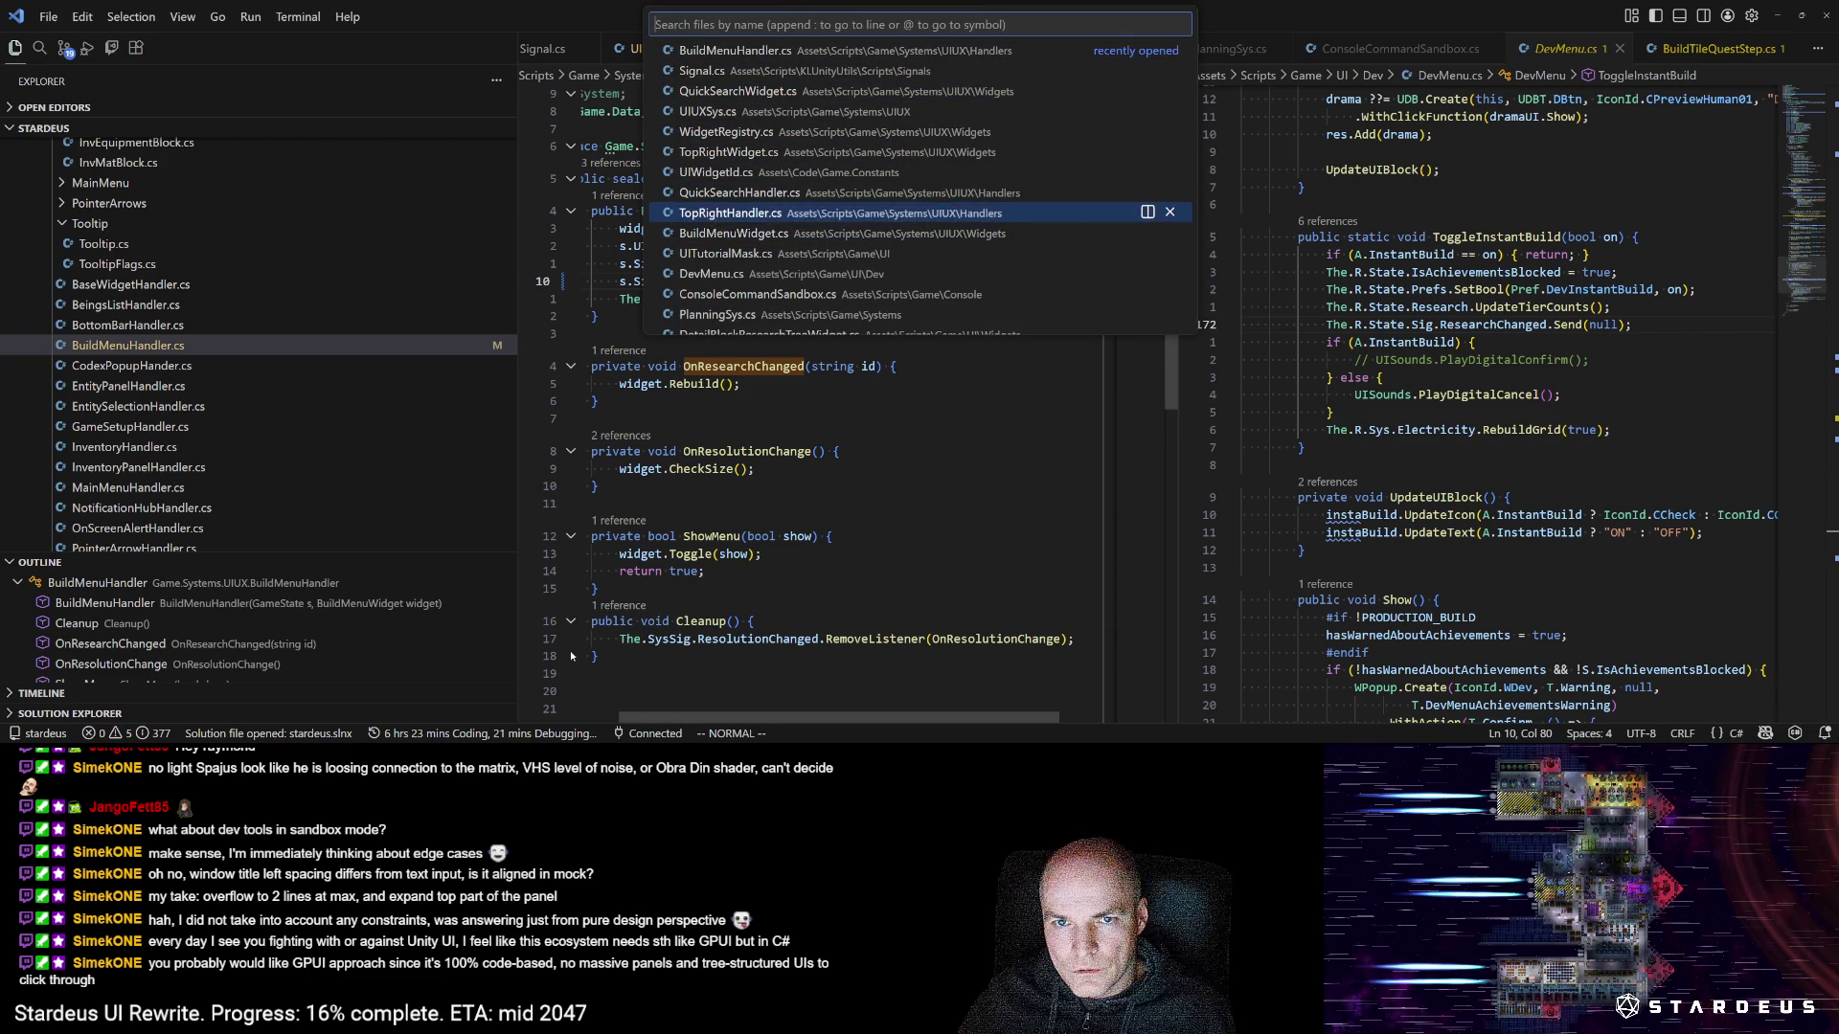
pyautogui.press('Return')
# Step: Open QuickSearchHandler.cs and check the widget's Initialize and Toggle calls and class definition
pyautogui.hotkey('ctrl', 'p')
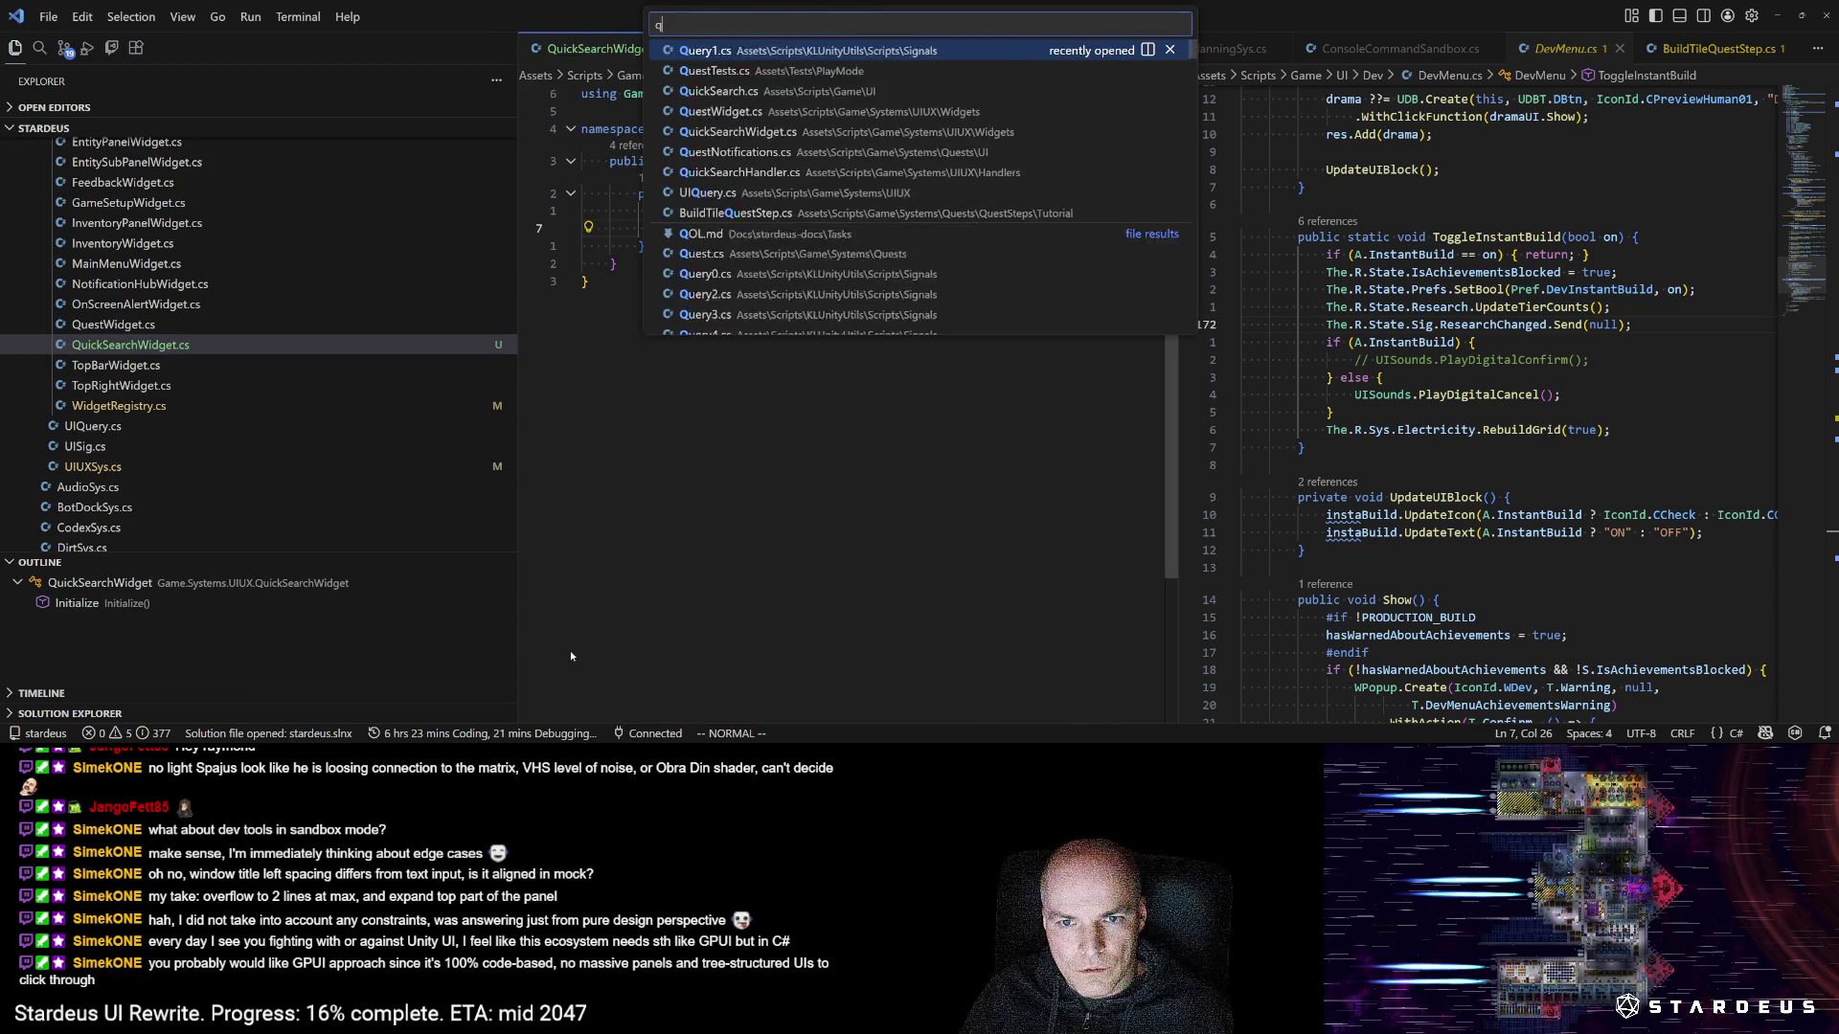
pyautogui.write('quicksearchah')
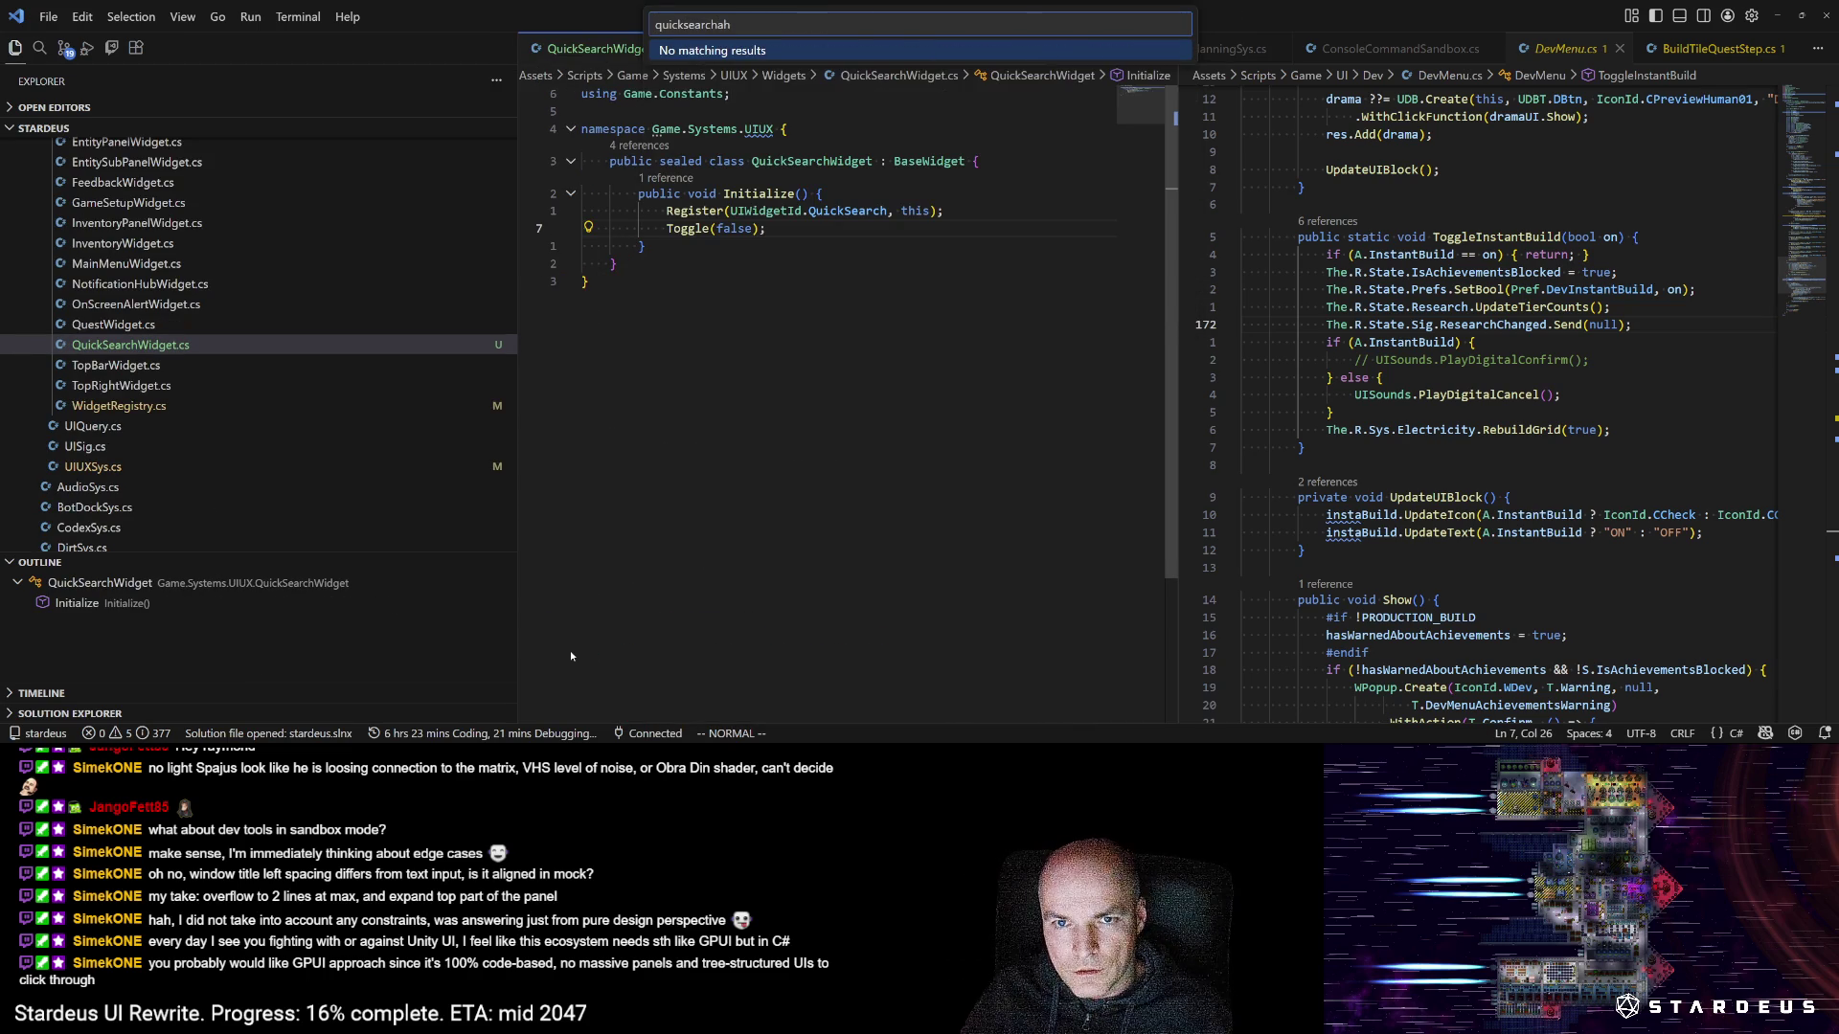
pyautogui.press('BackSpace')
pyautogui.press('BackSpace')
pyautogui.write('han')
pyautogui.press('Return')
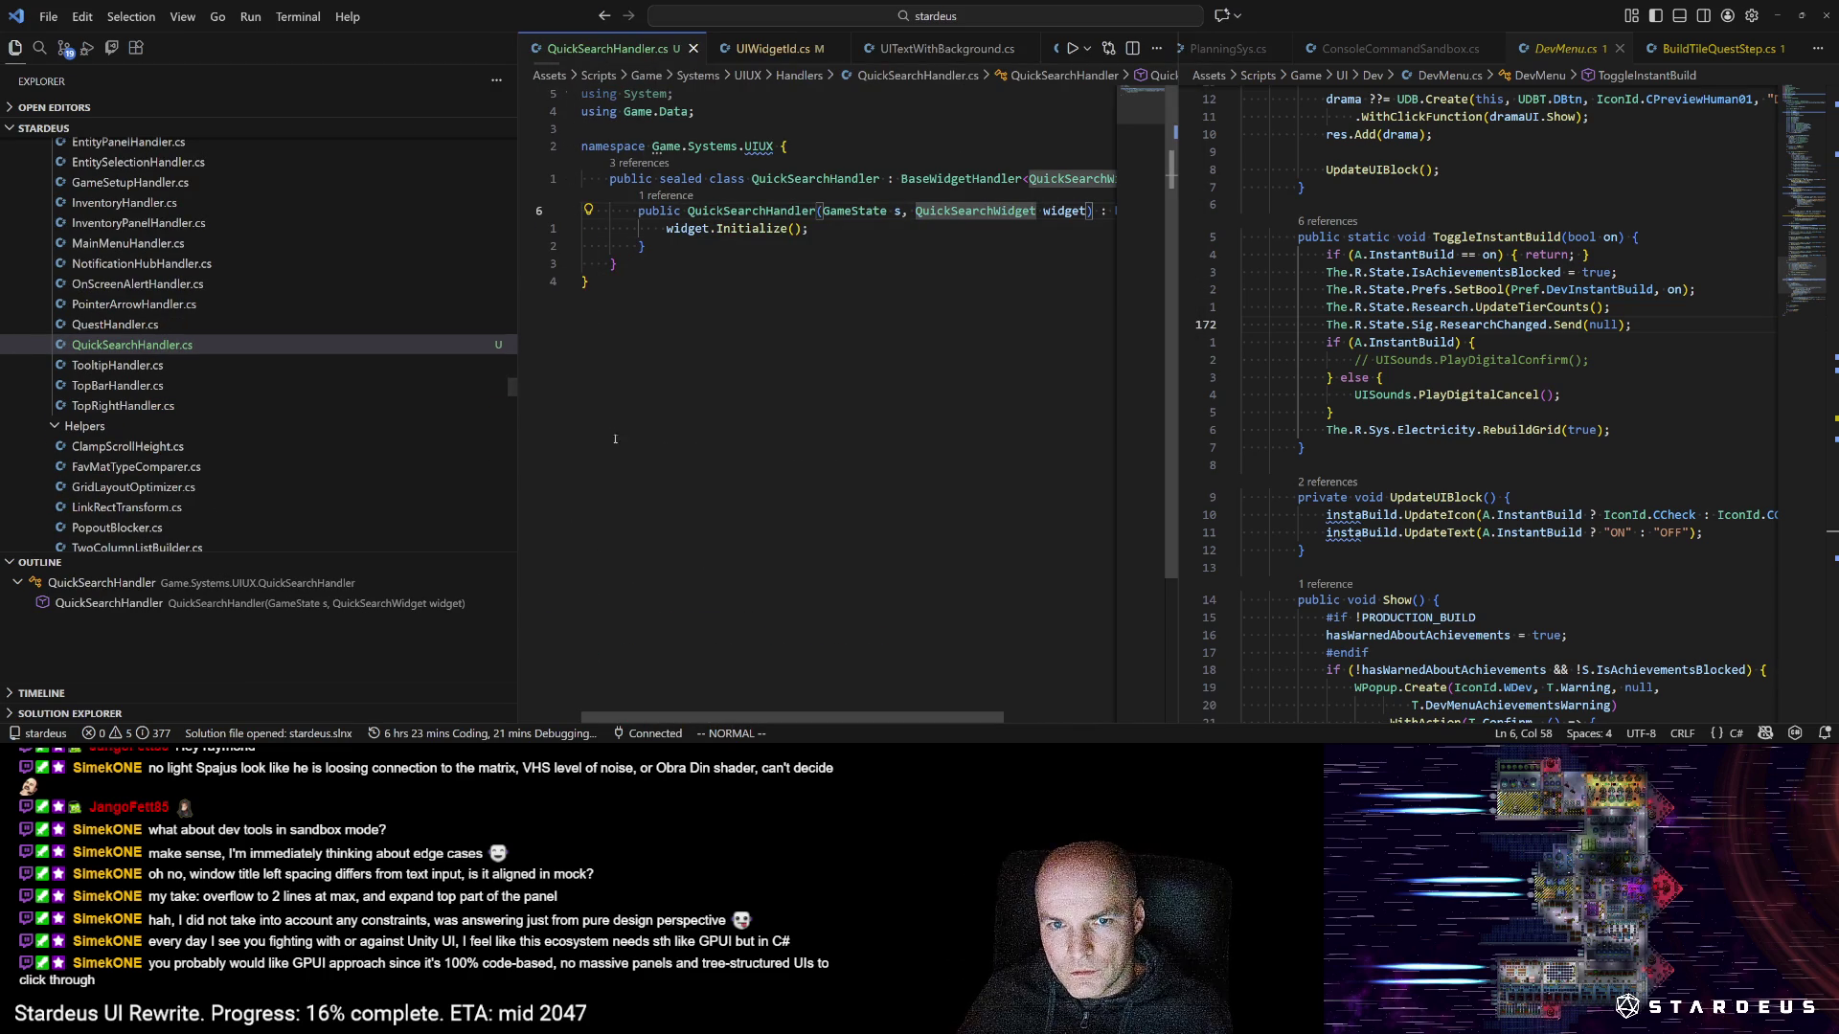
pyautogui.press('j')
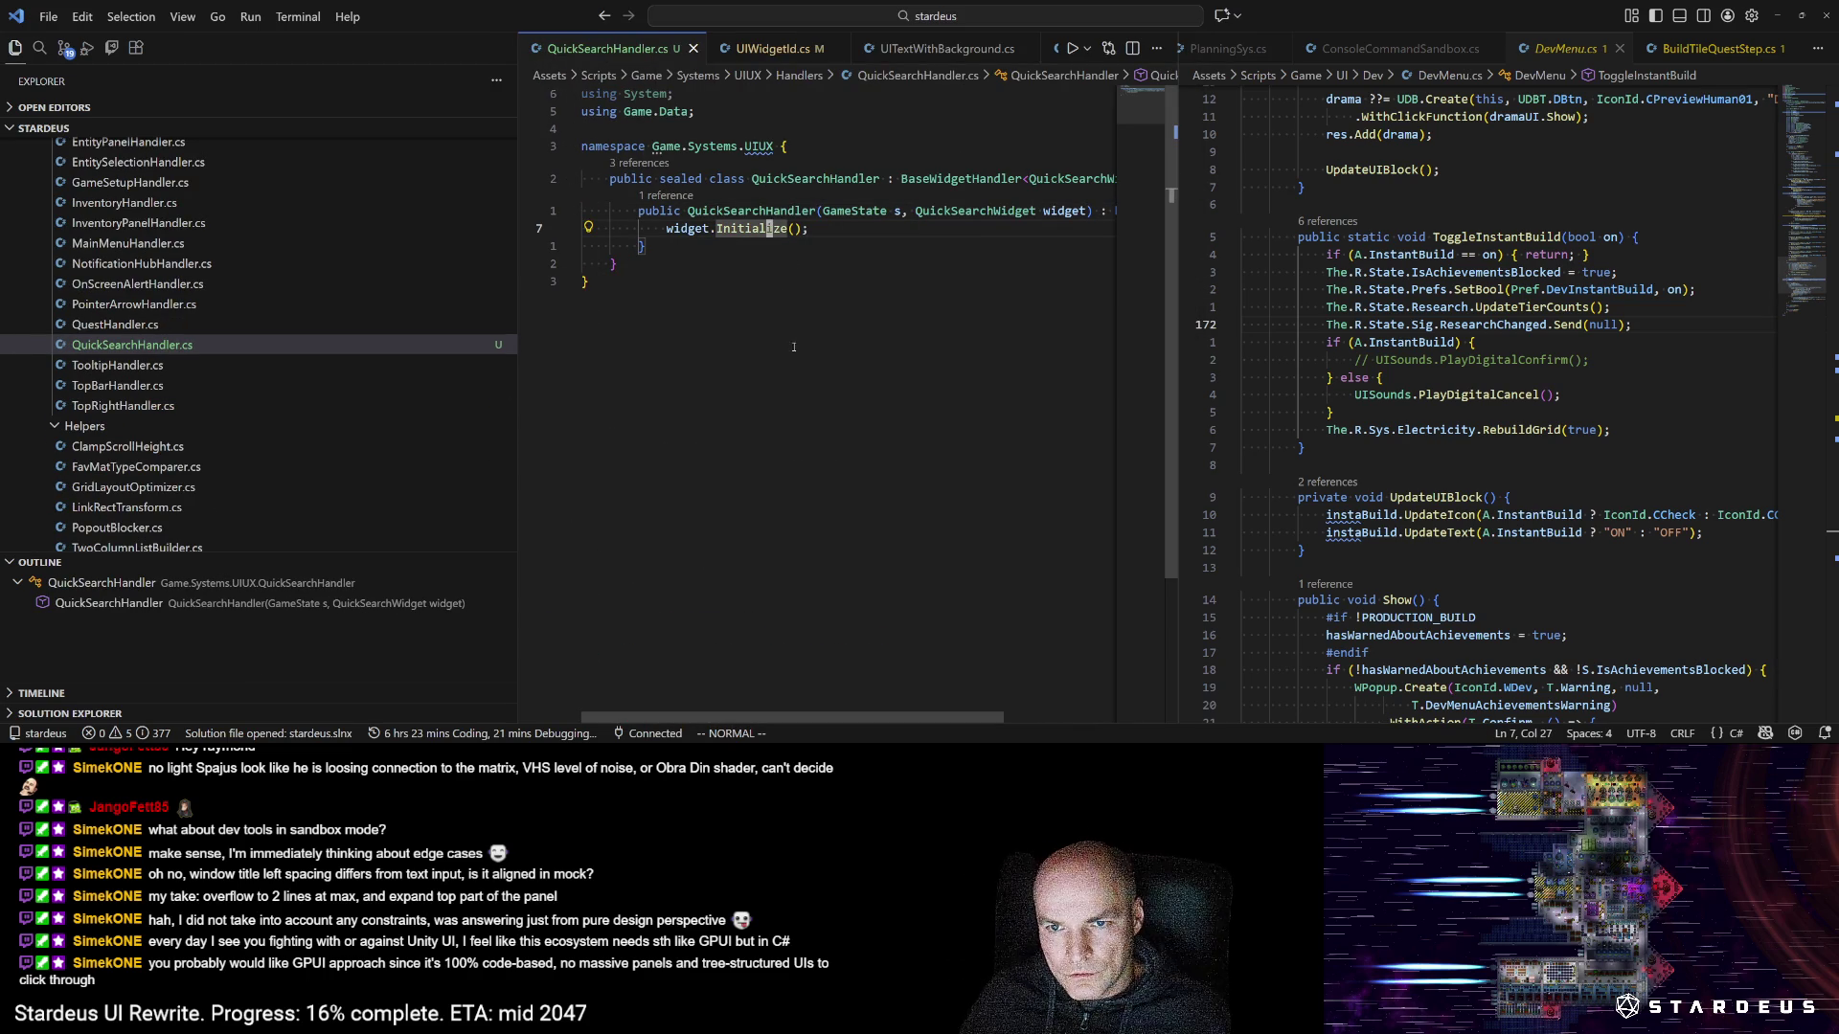
pyautogui.keyDown('ctrl'); pyautogui.click(942, 210); pyautogui.keyUp('ctrl')
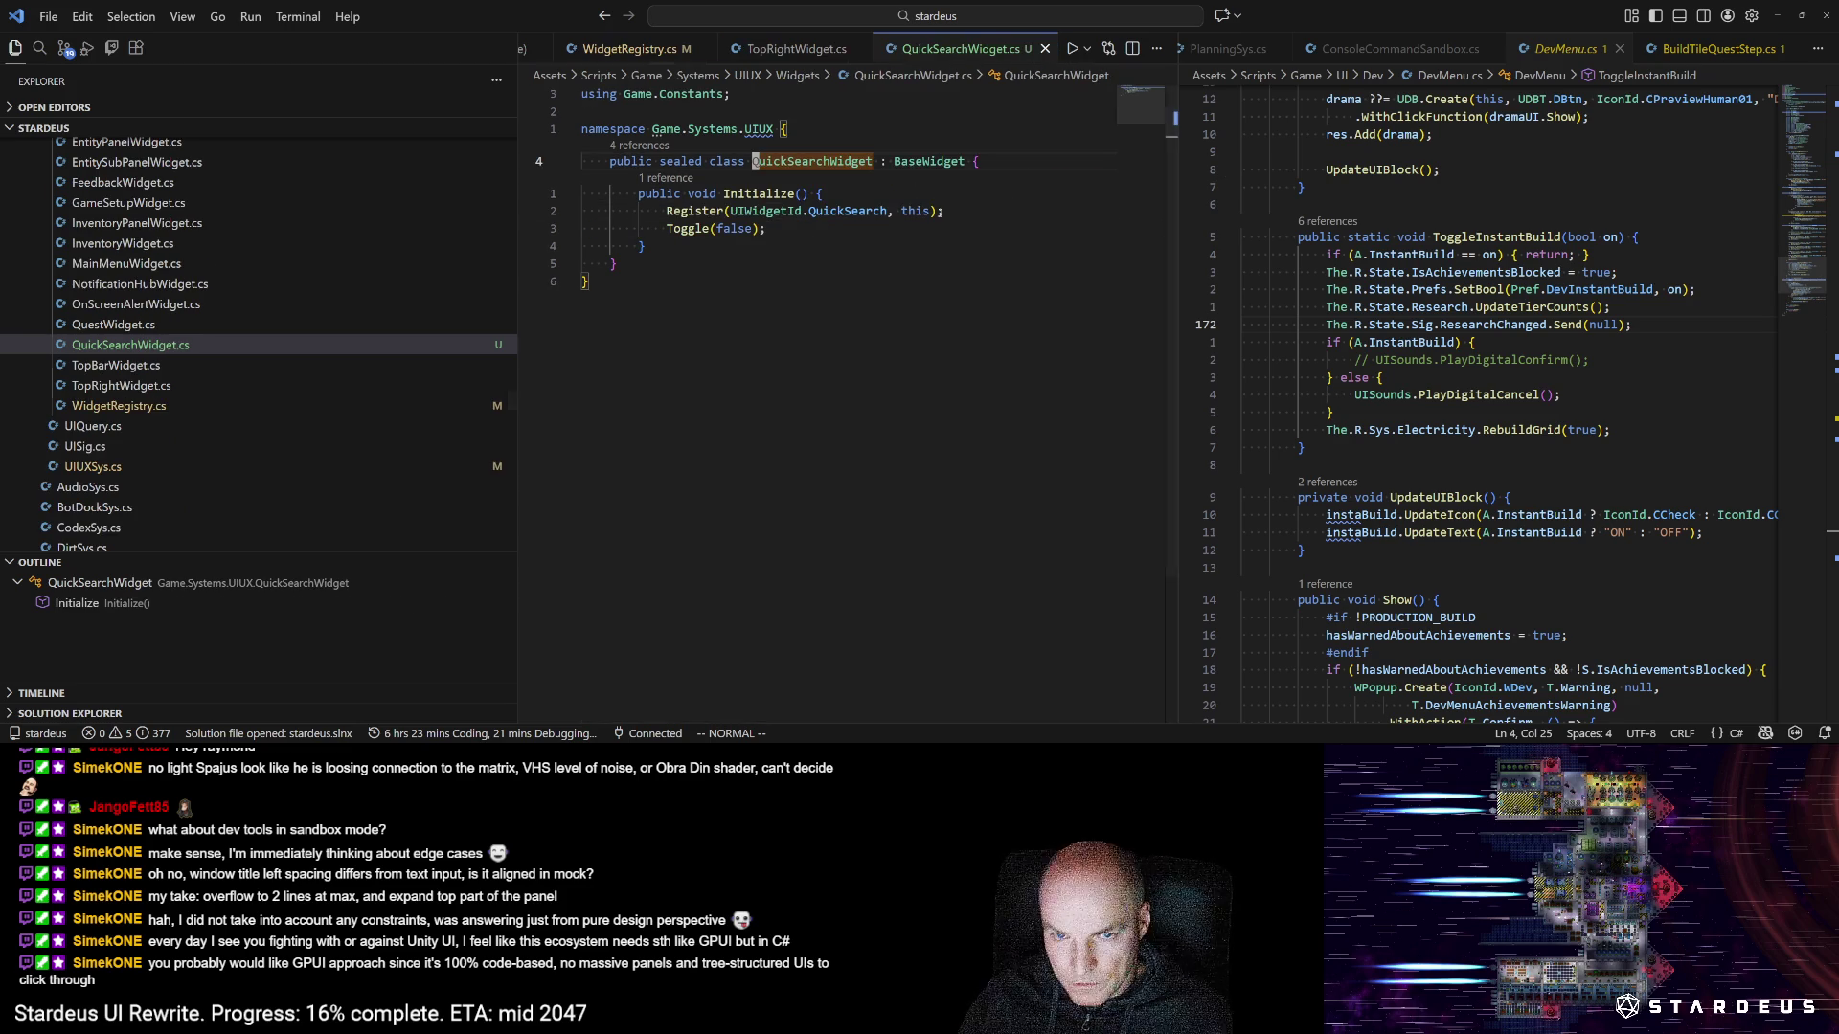
pyautogui.press('j')
pyautogui.press('j')
pyautogui.press('j')
pyautogui.press('b')
pyautogui.press('b')
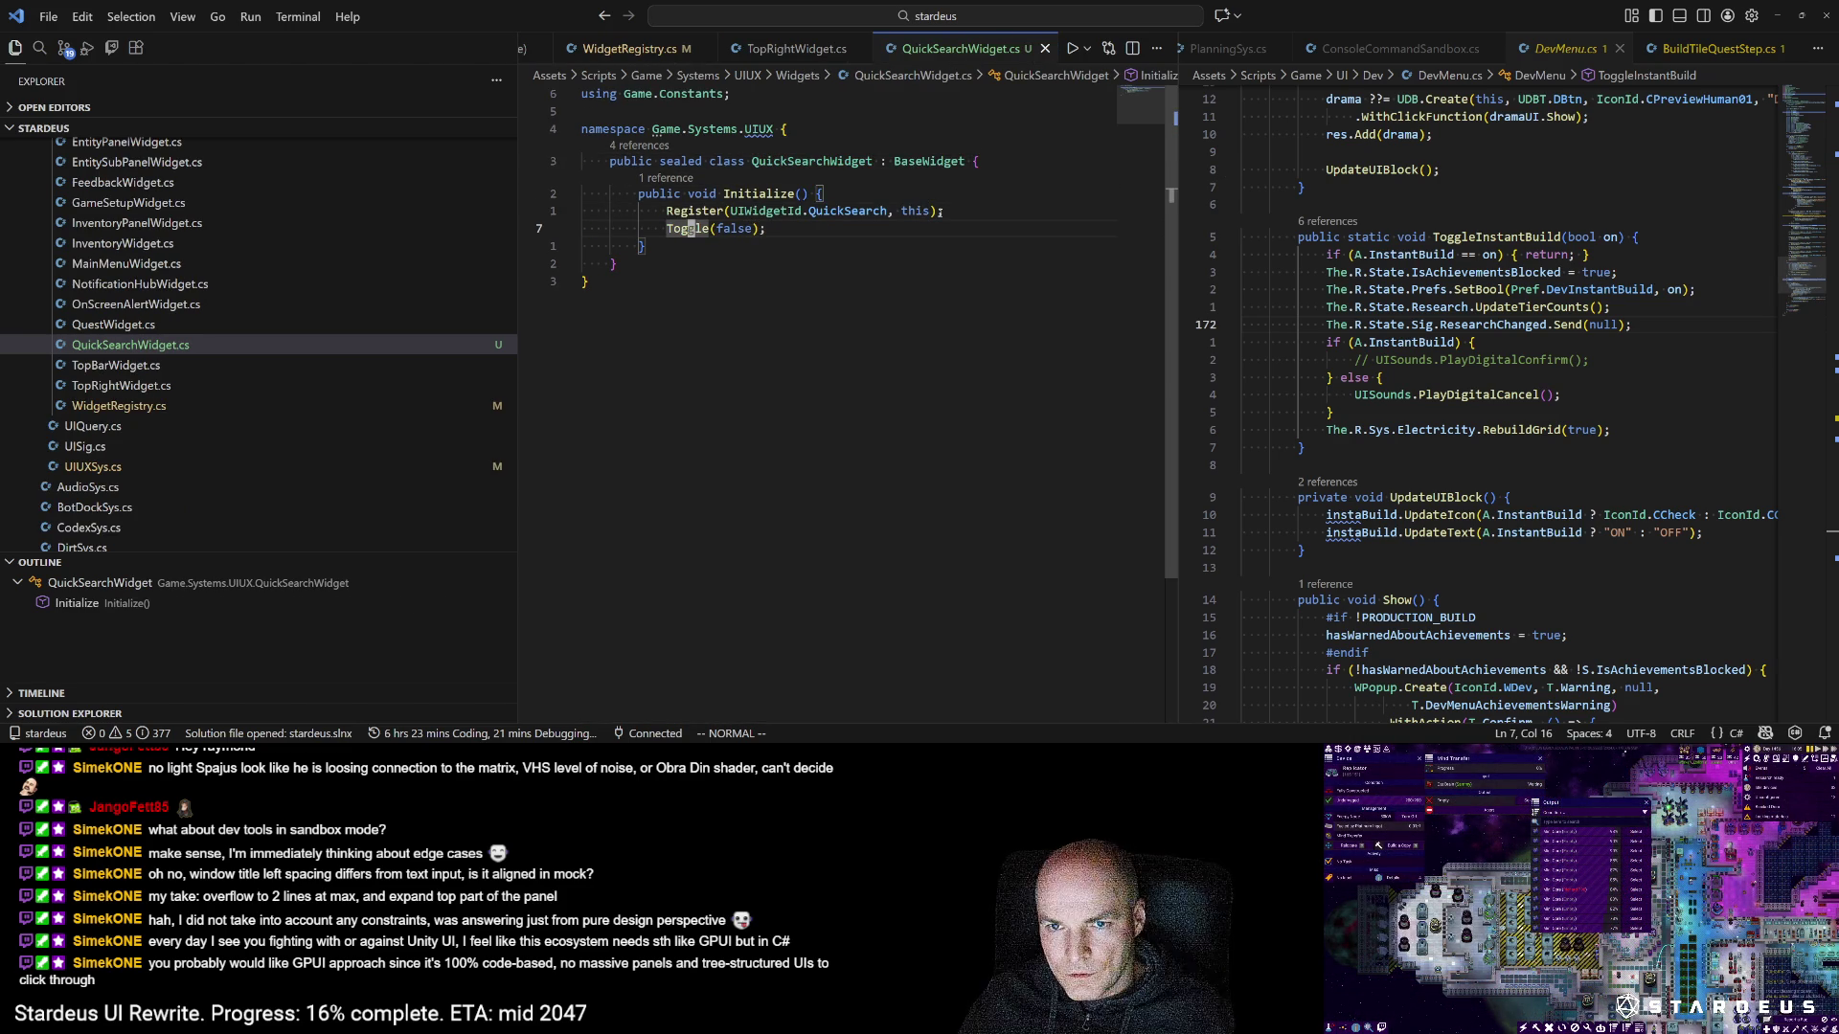
# Step: Open UIUXSys.cs and review the quickSearchHandler creation on line 58
pyautogui.hotkey('ctrl', 'p')
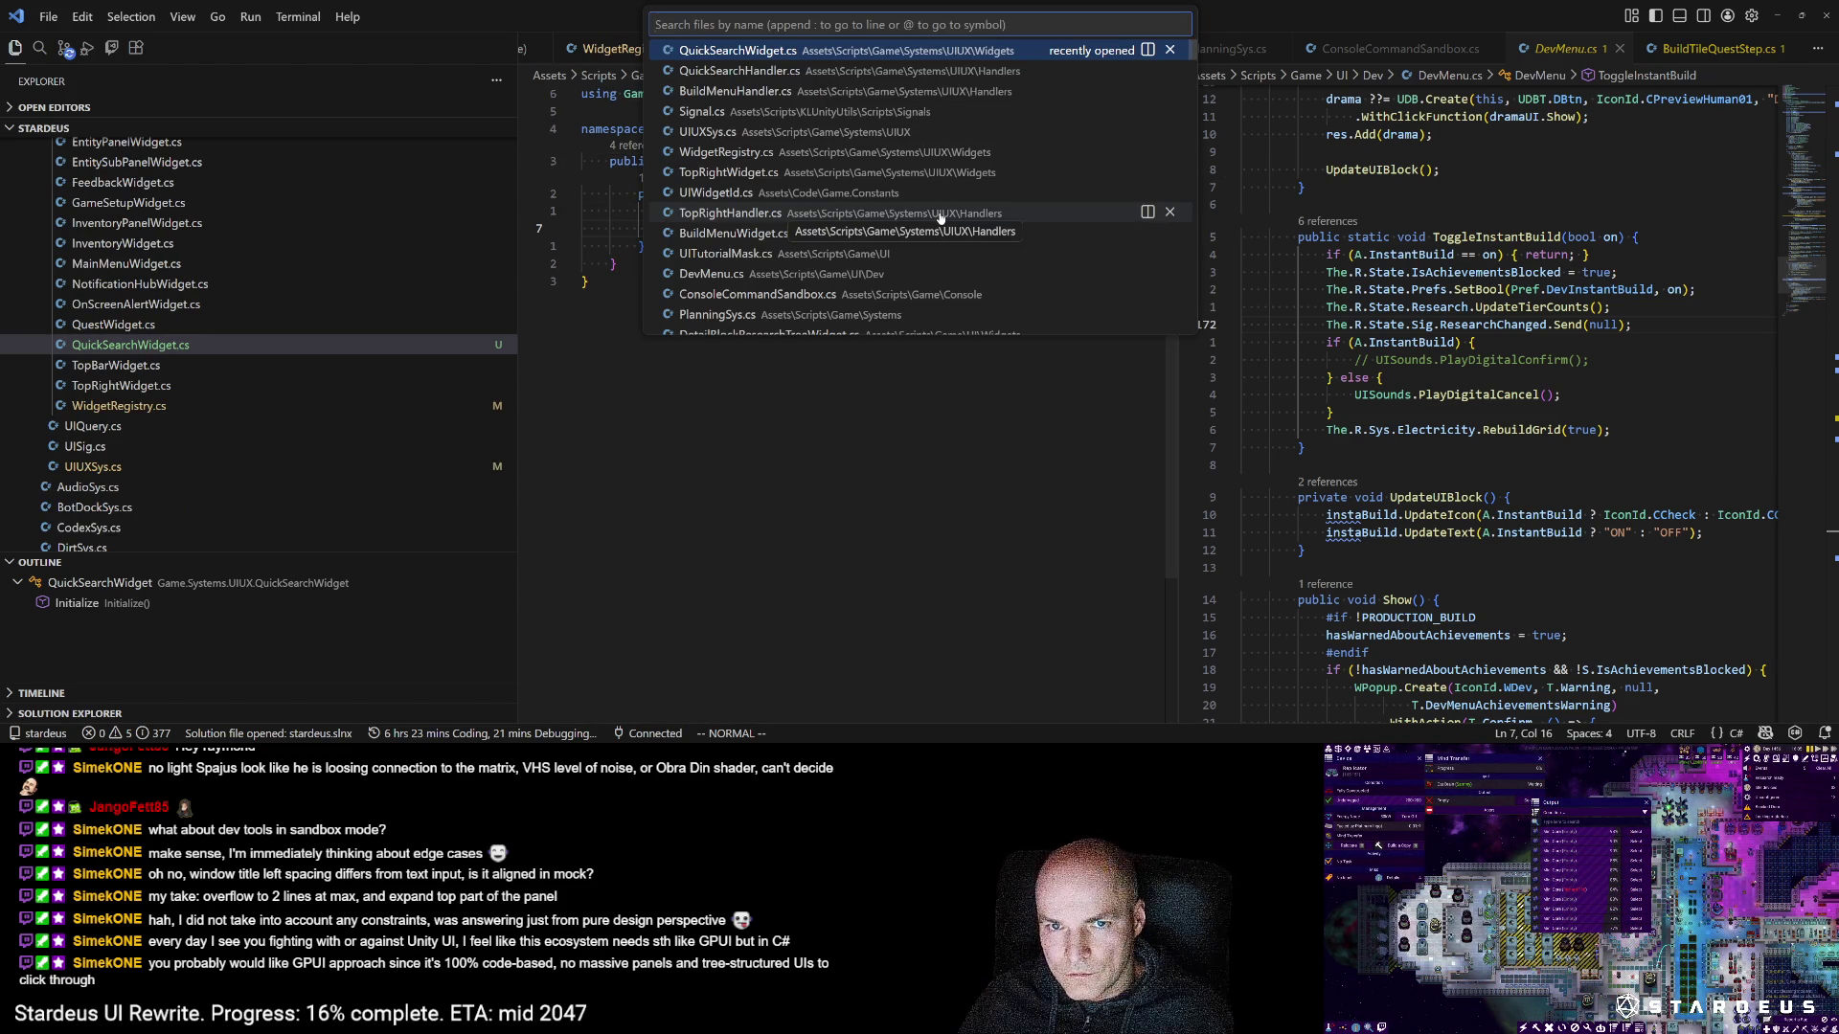
pyautogui.press('Down')
pyautogui.press('Down')
pyautogui.press('Down')
pyautogui.press('Return')
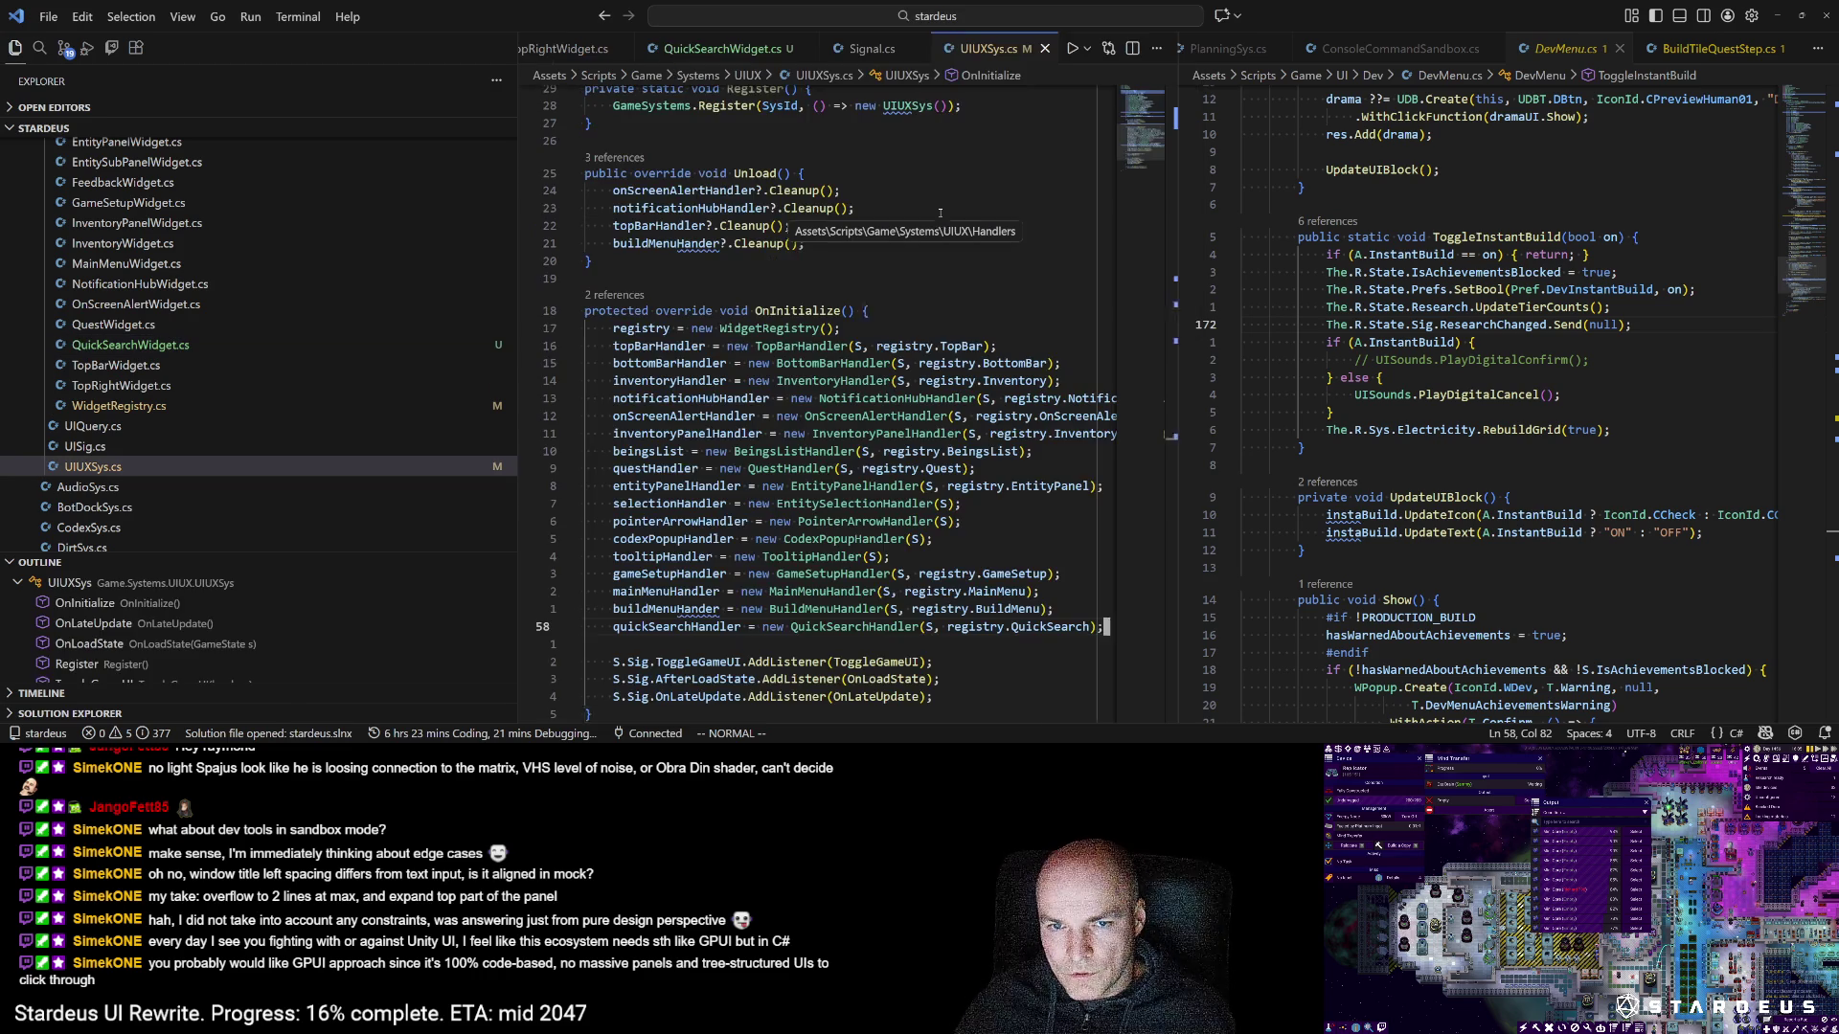
pyautogui.click(863, 627)
pyautogui.press('i')
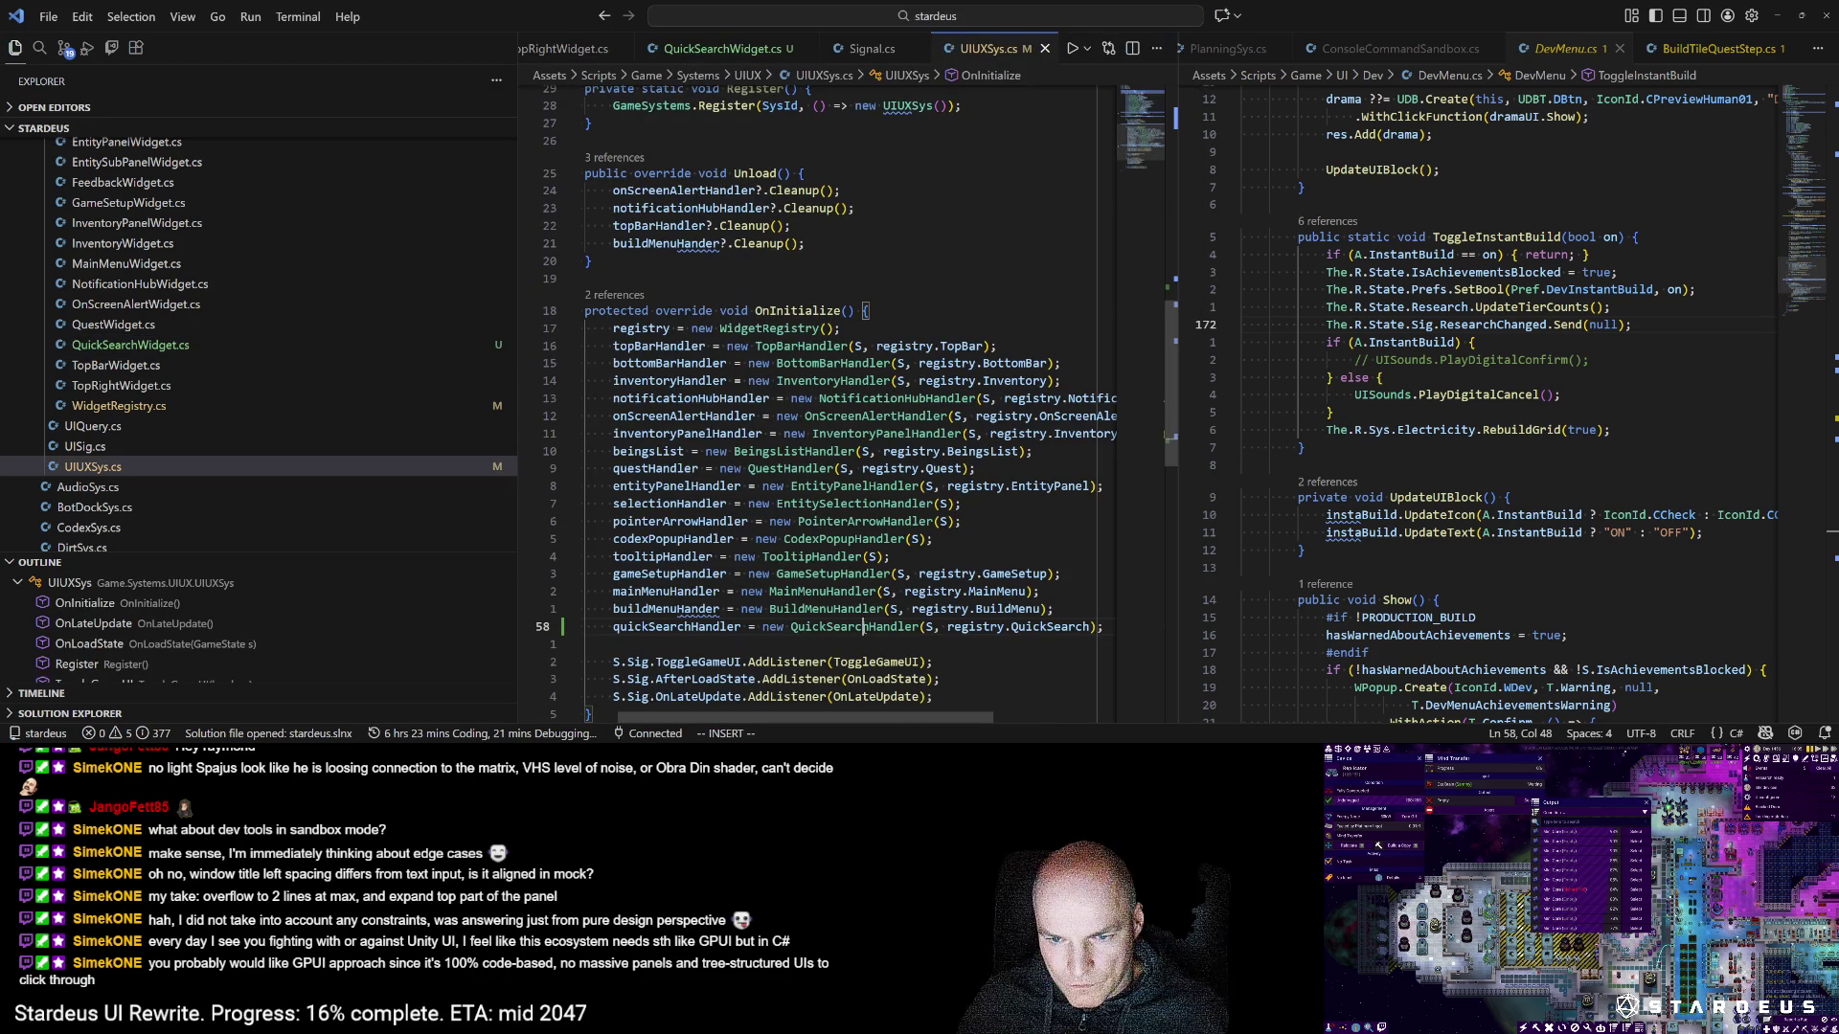
pyautogui.click(678, 626)
pyautogui.scroll(-2, 700, 661)
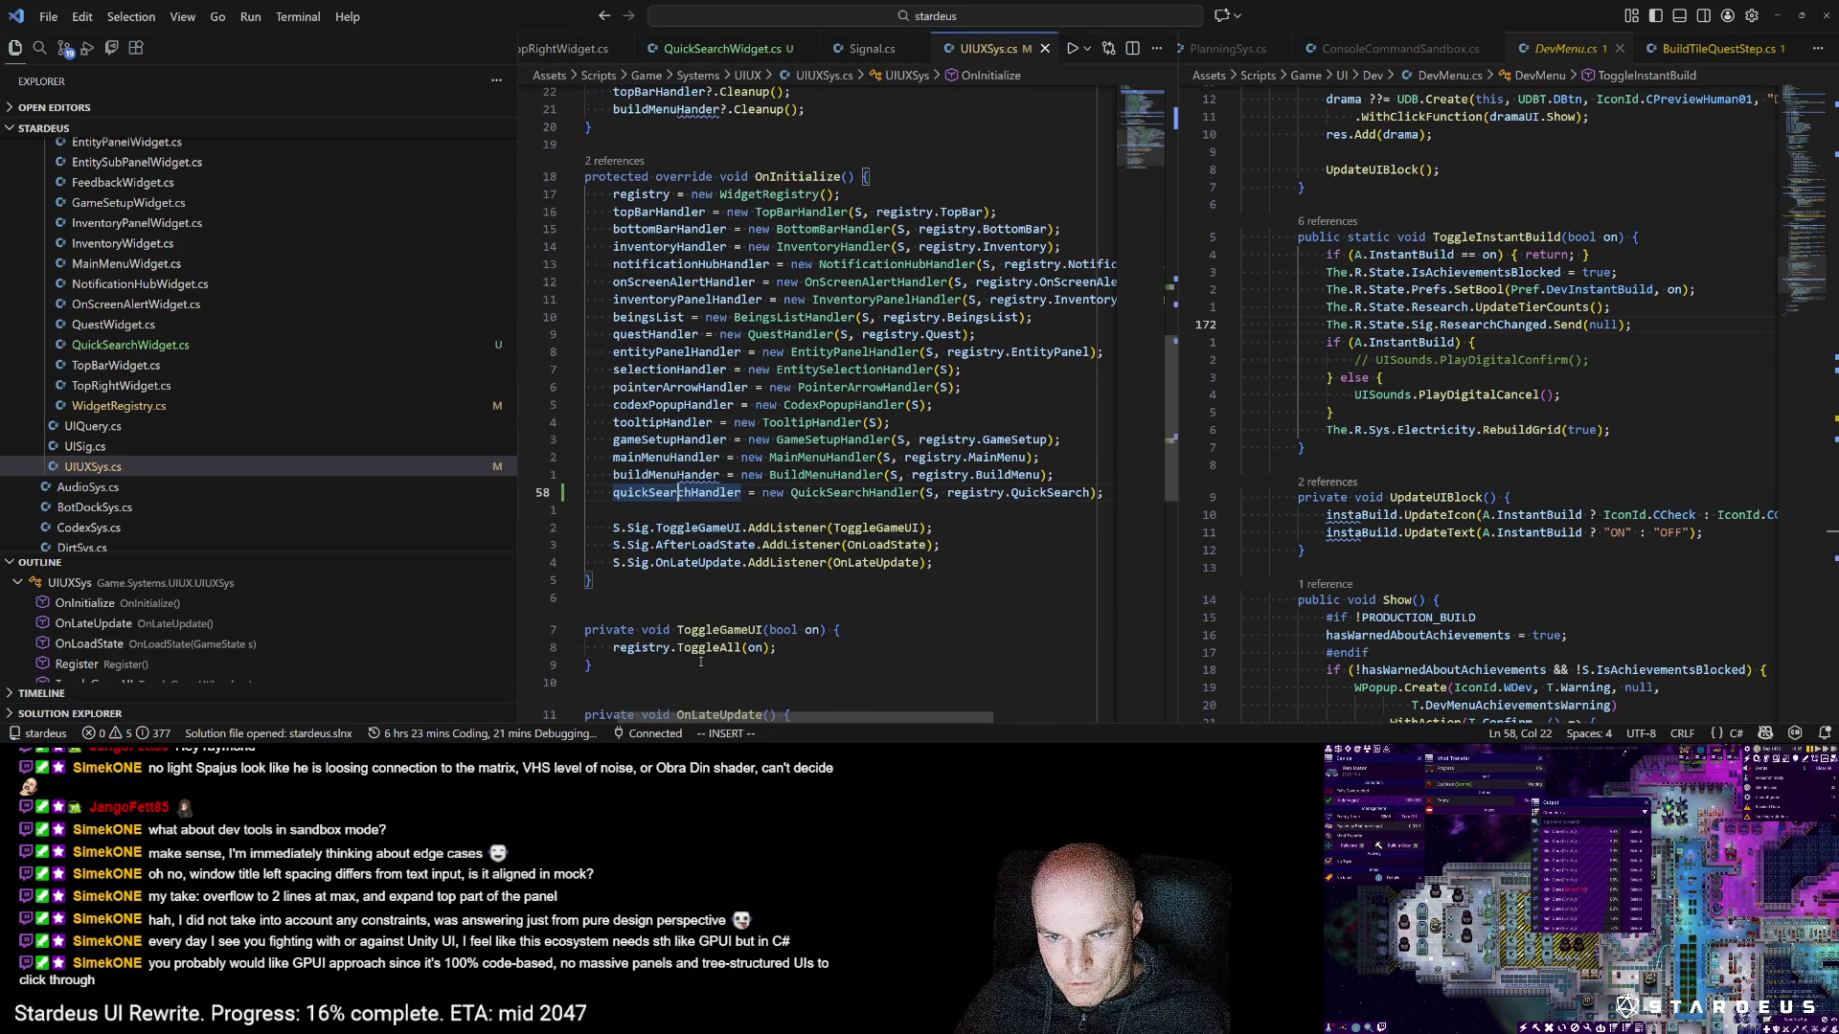
pyautogui.hotkey('alt', 'Tab')
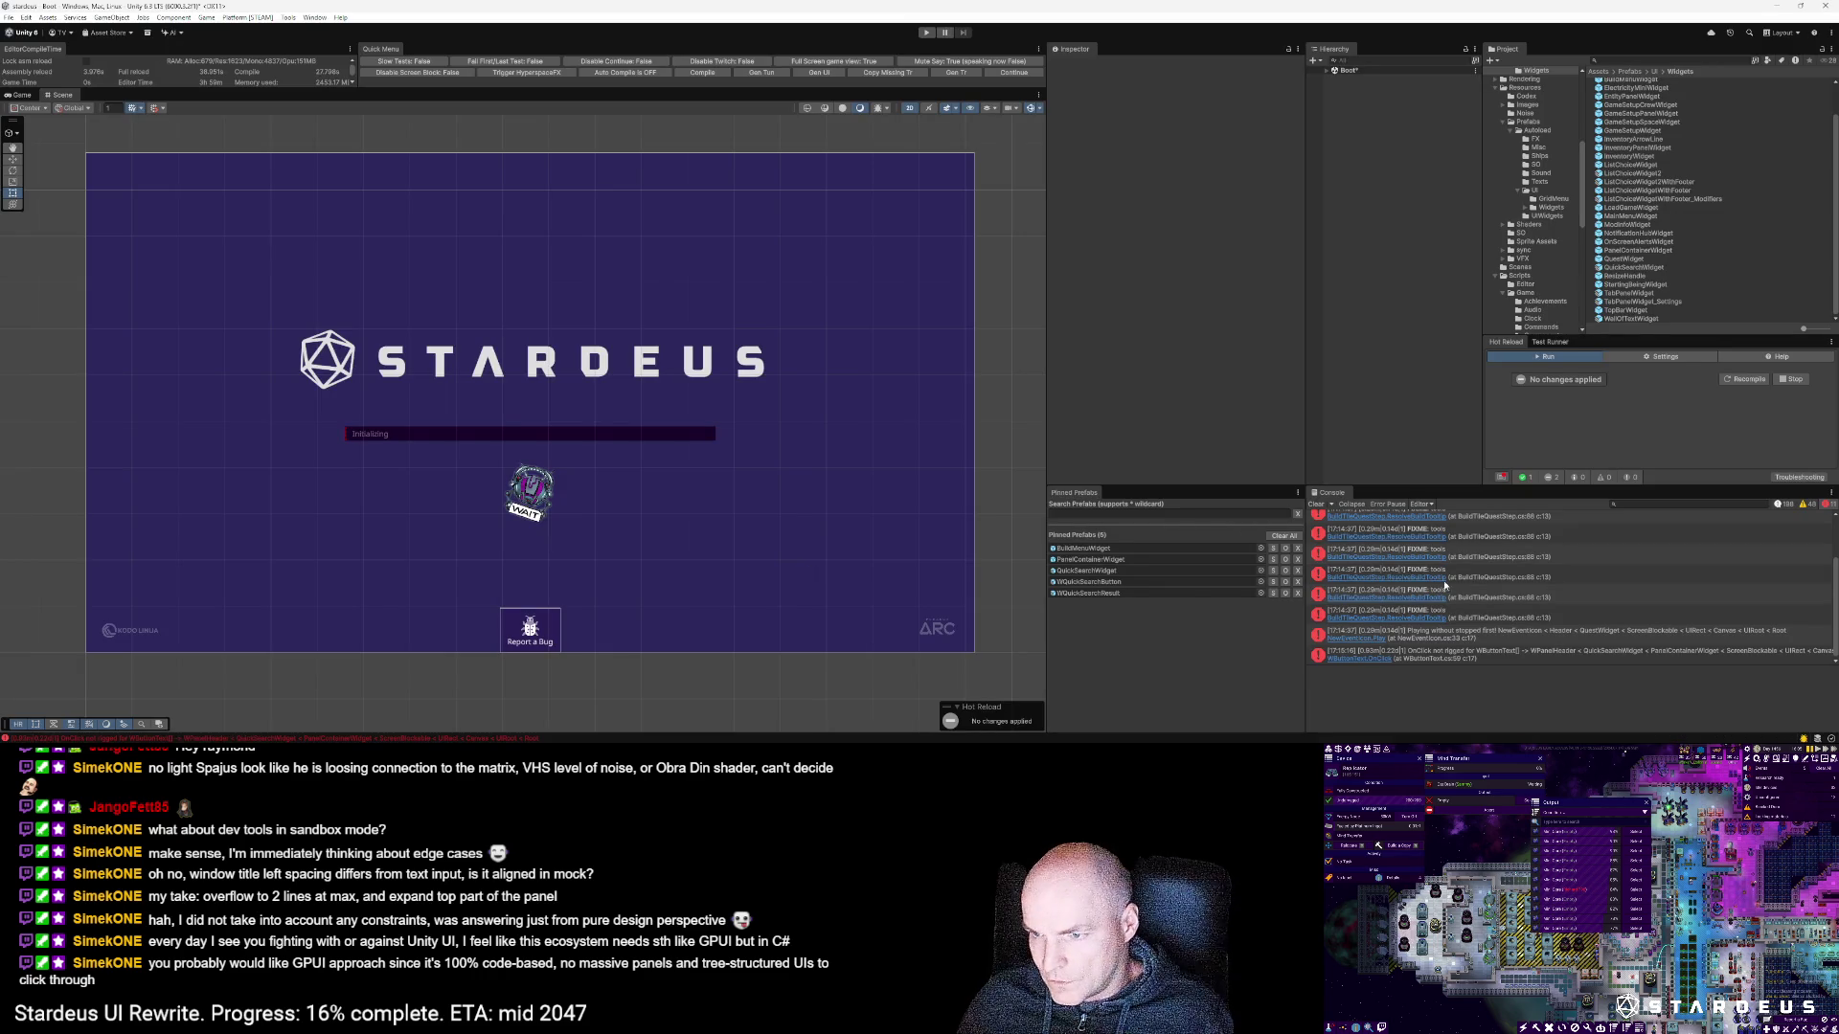
# Step: Inspect the 'OnClick not rigged' error, open the QuickSearchWidget prefab, and trigger a Hot Reload recompile
pyautogui.click(1485, 657)
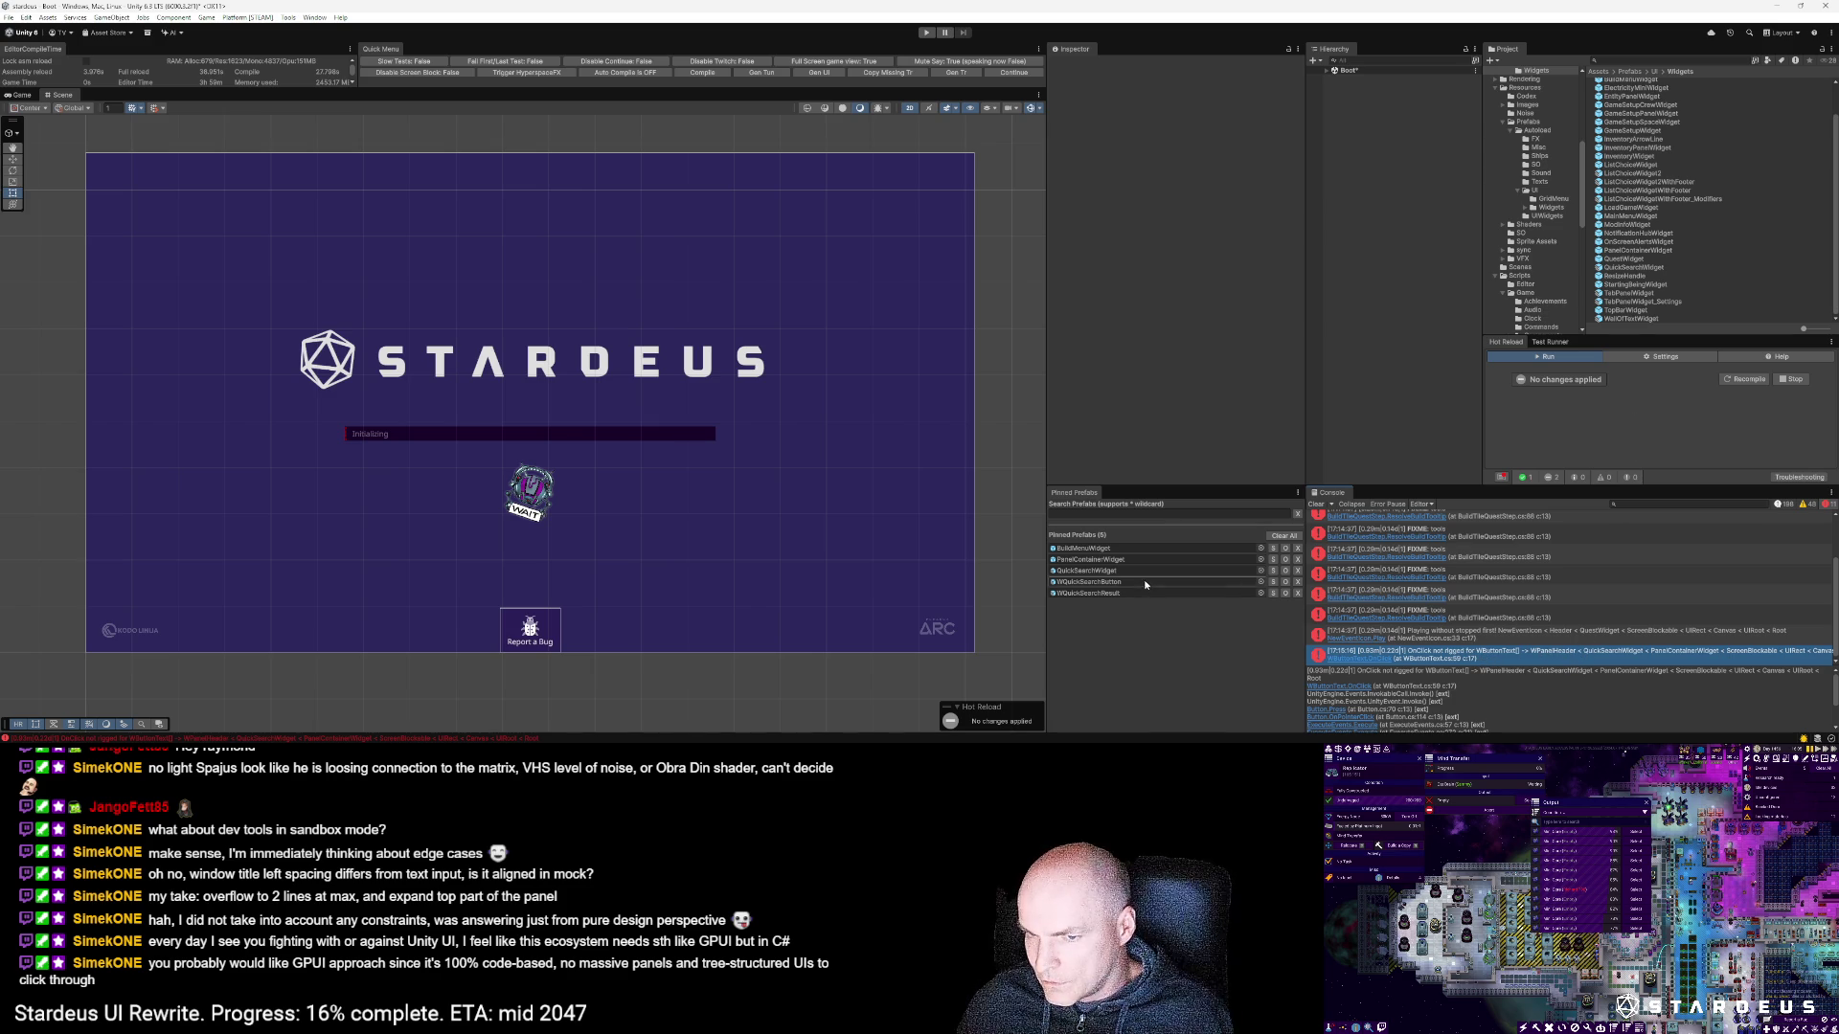
pyautogui.click(1101, 572)
pyautogui.doubleClick(1100, 571)
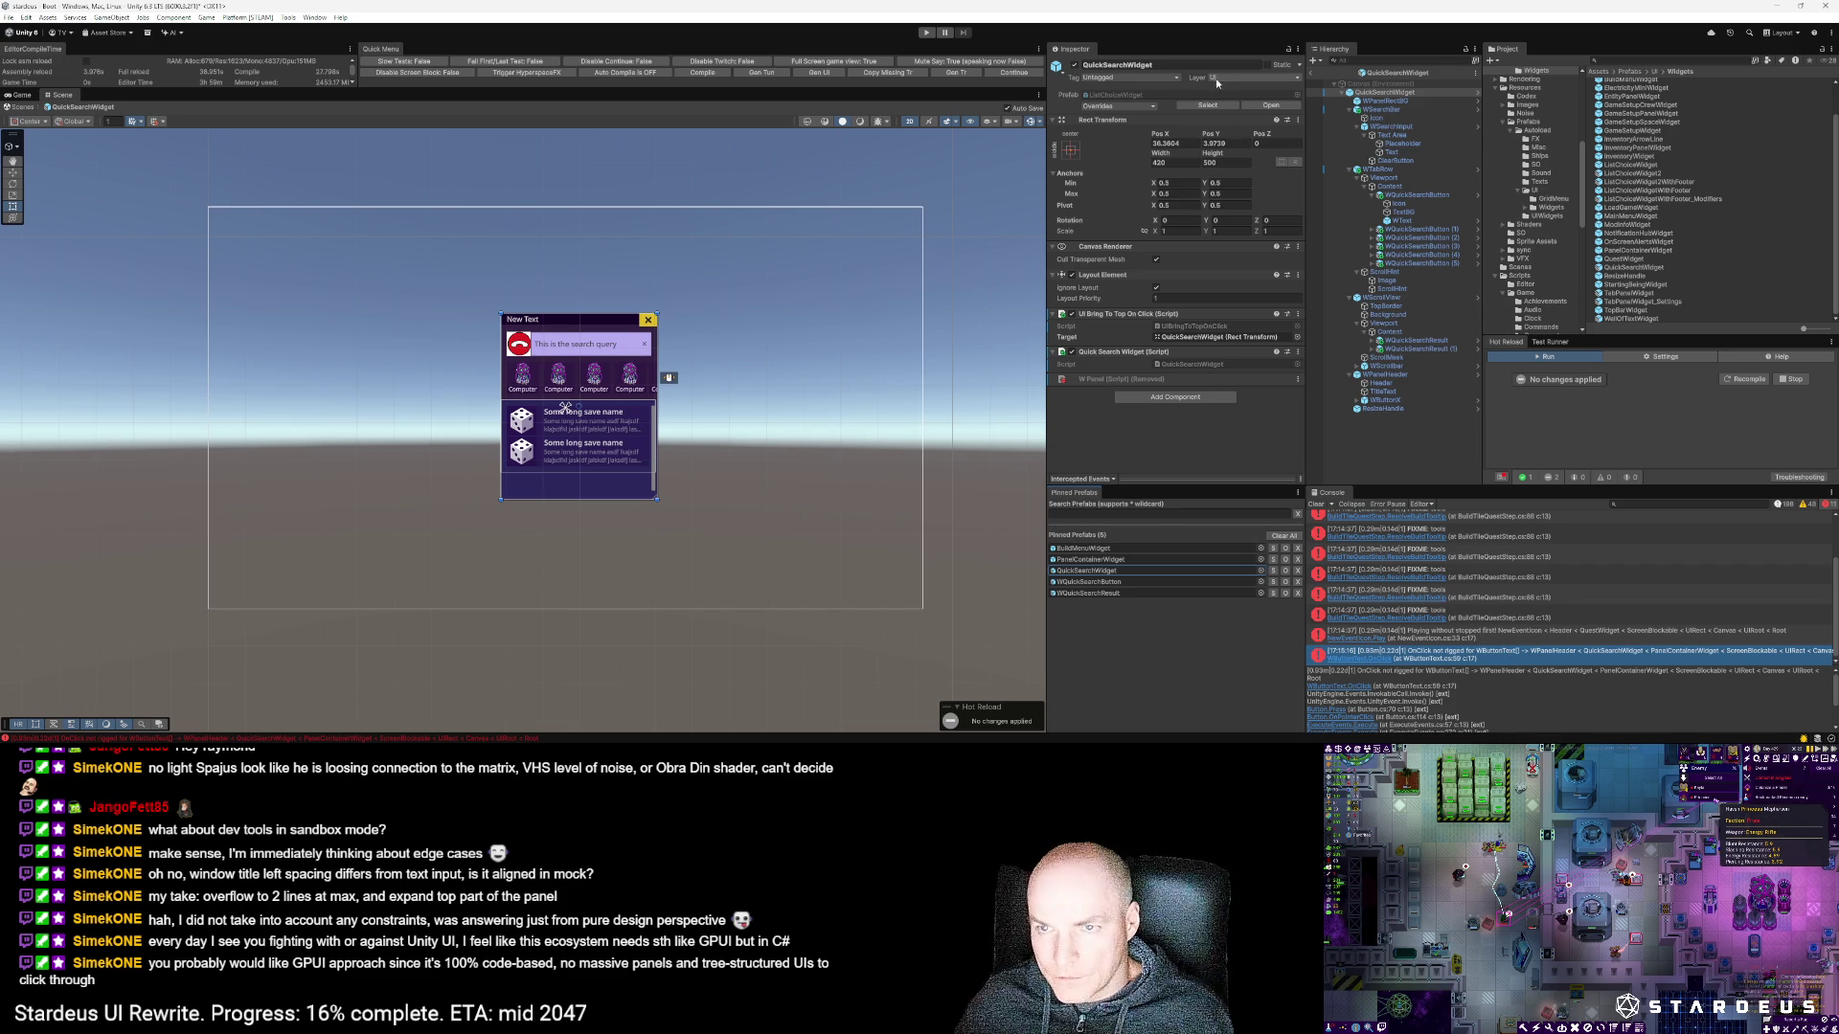
pyautogui.click(1738, 379)
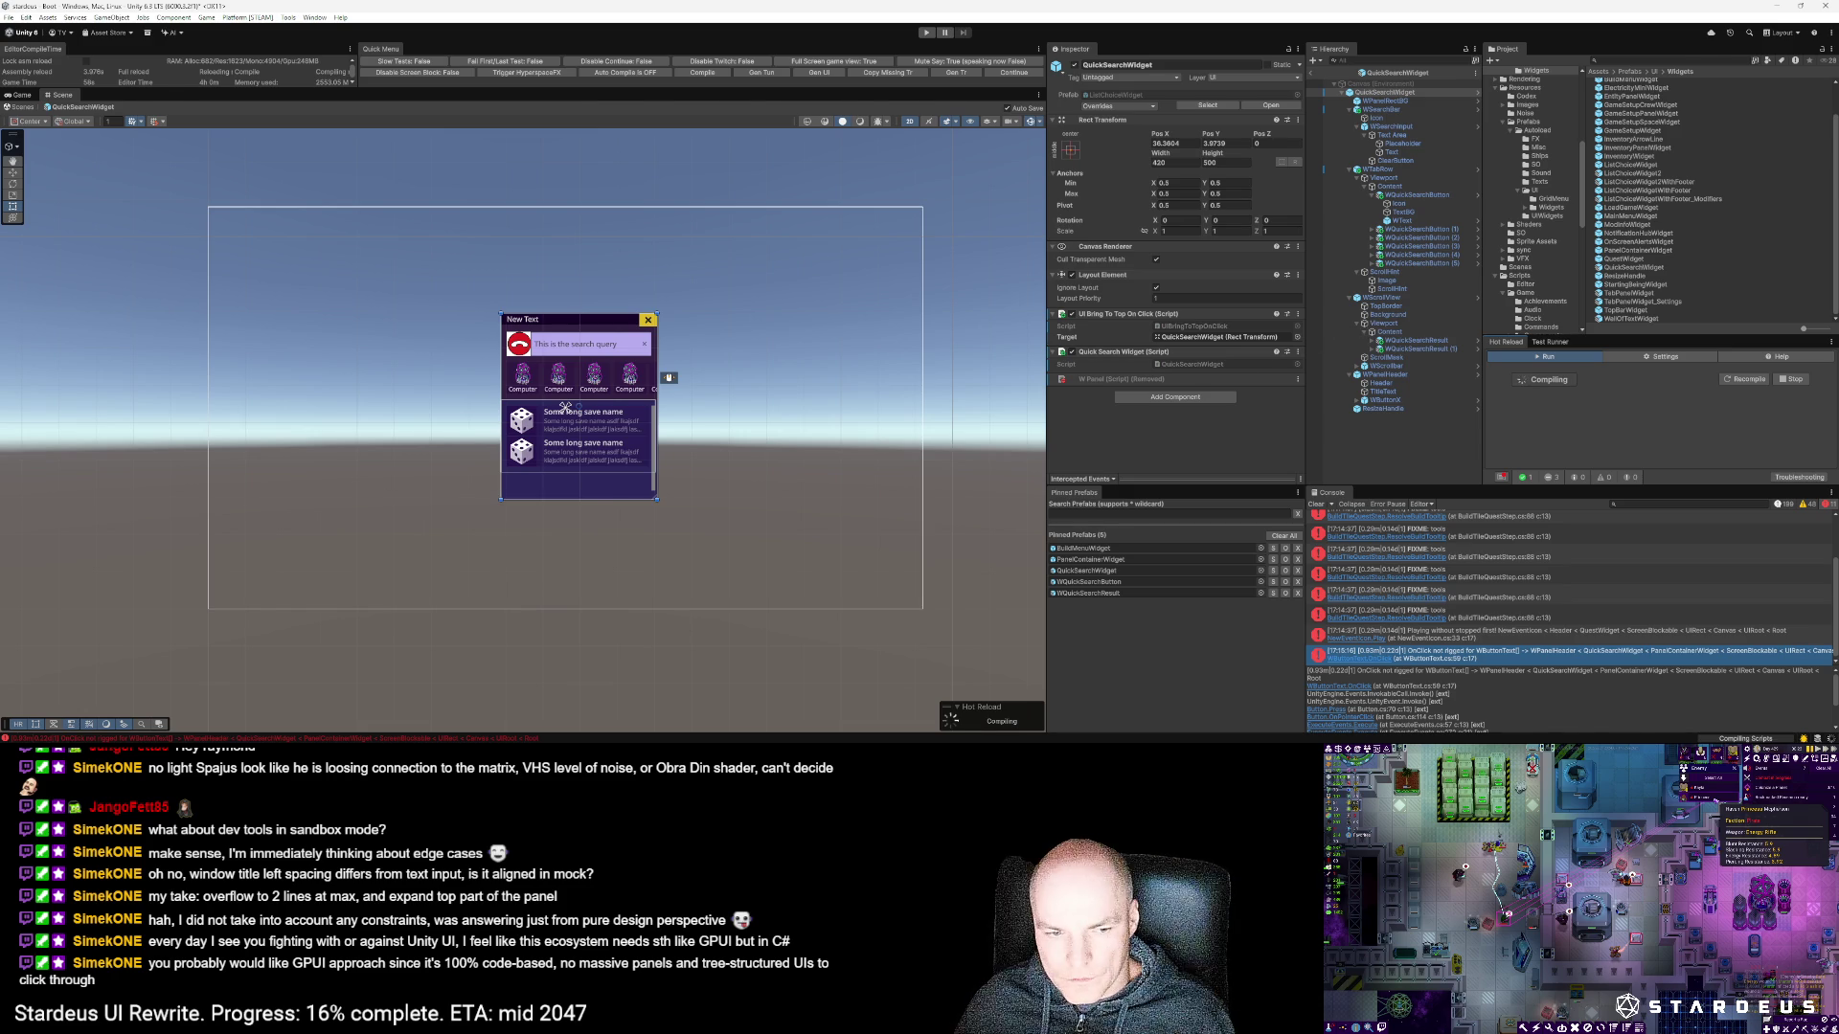
pyautogui.hotkey('alt', 'Tab')
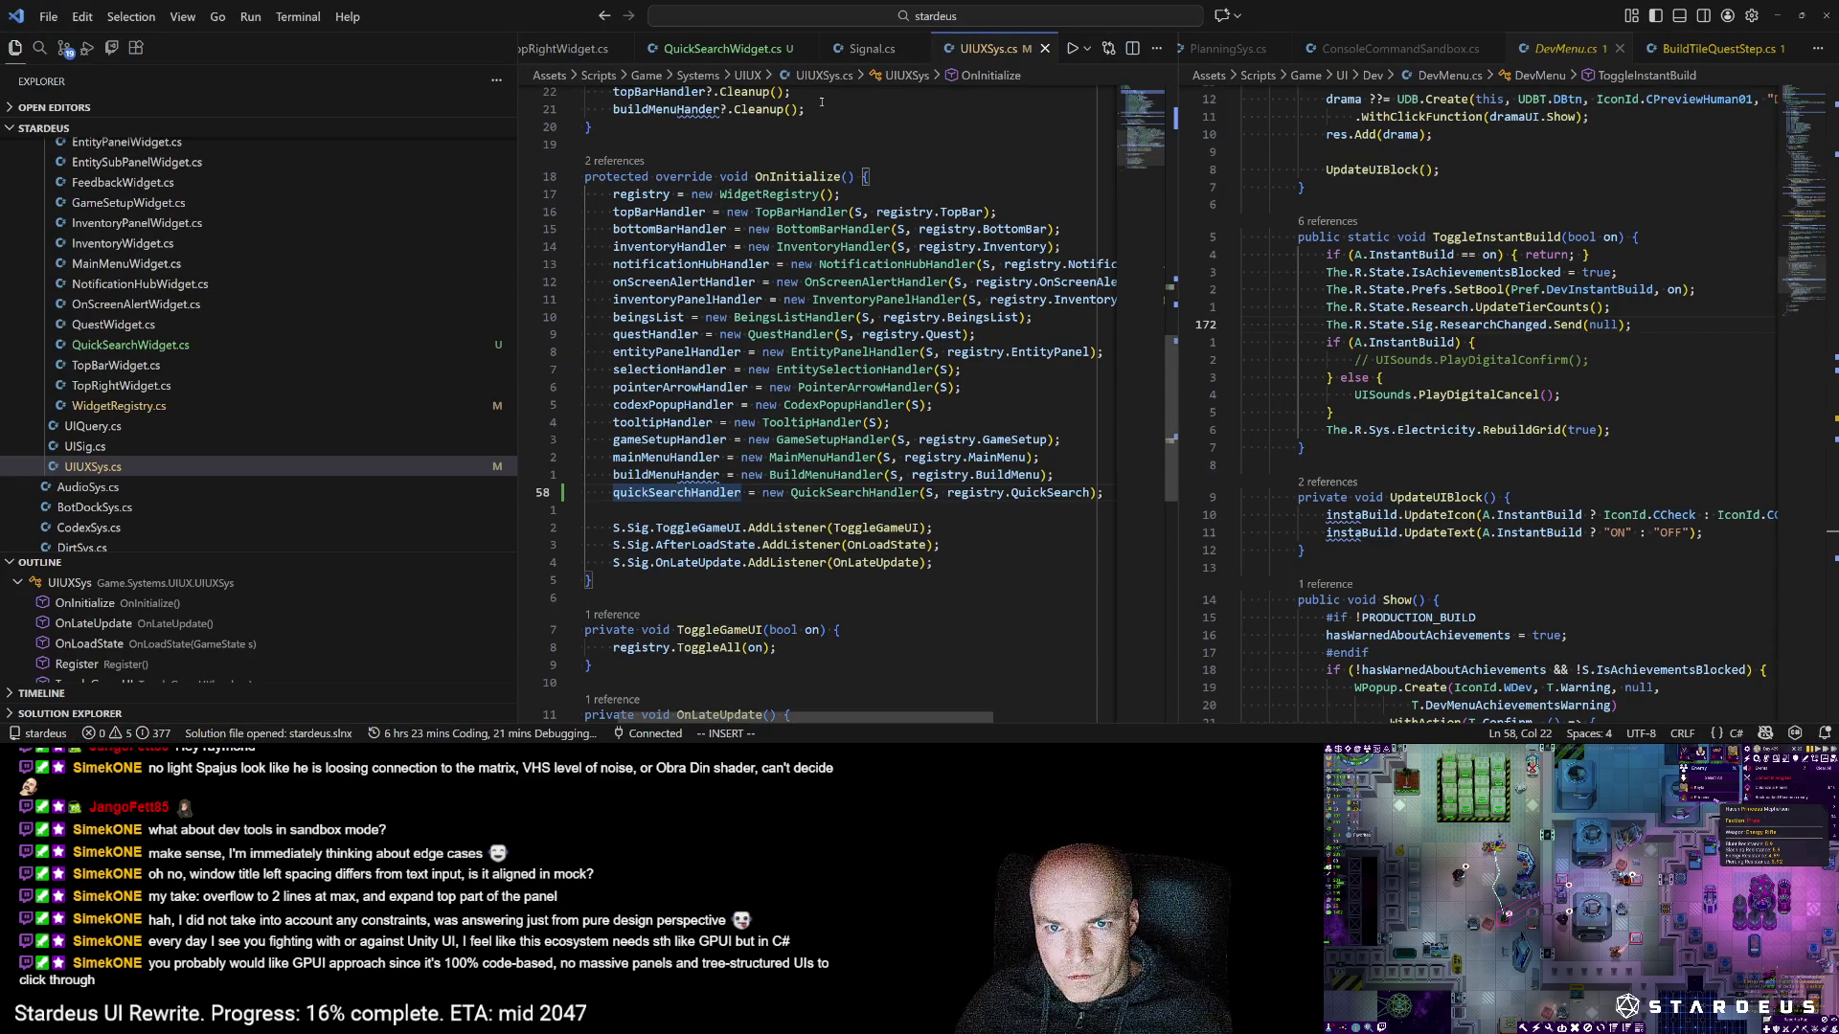
# Step: From QuickSearchWidget.cs, view the Toggle(bool show) definition in BaseWidget.cs, then jump back
pyautogui.click(722, 48)
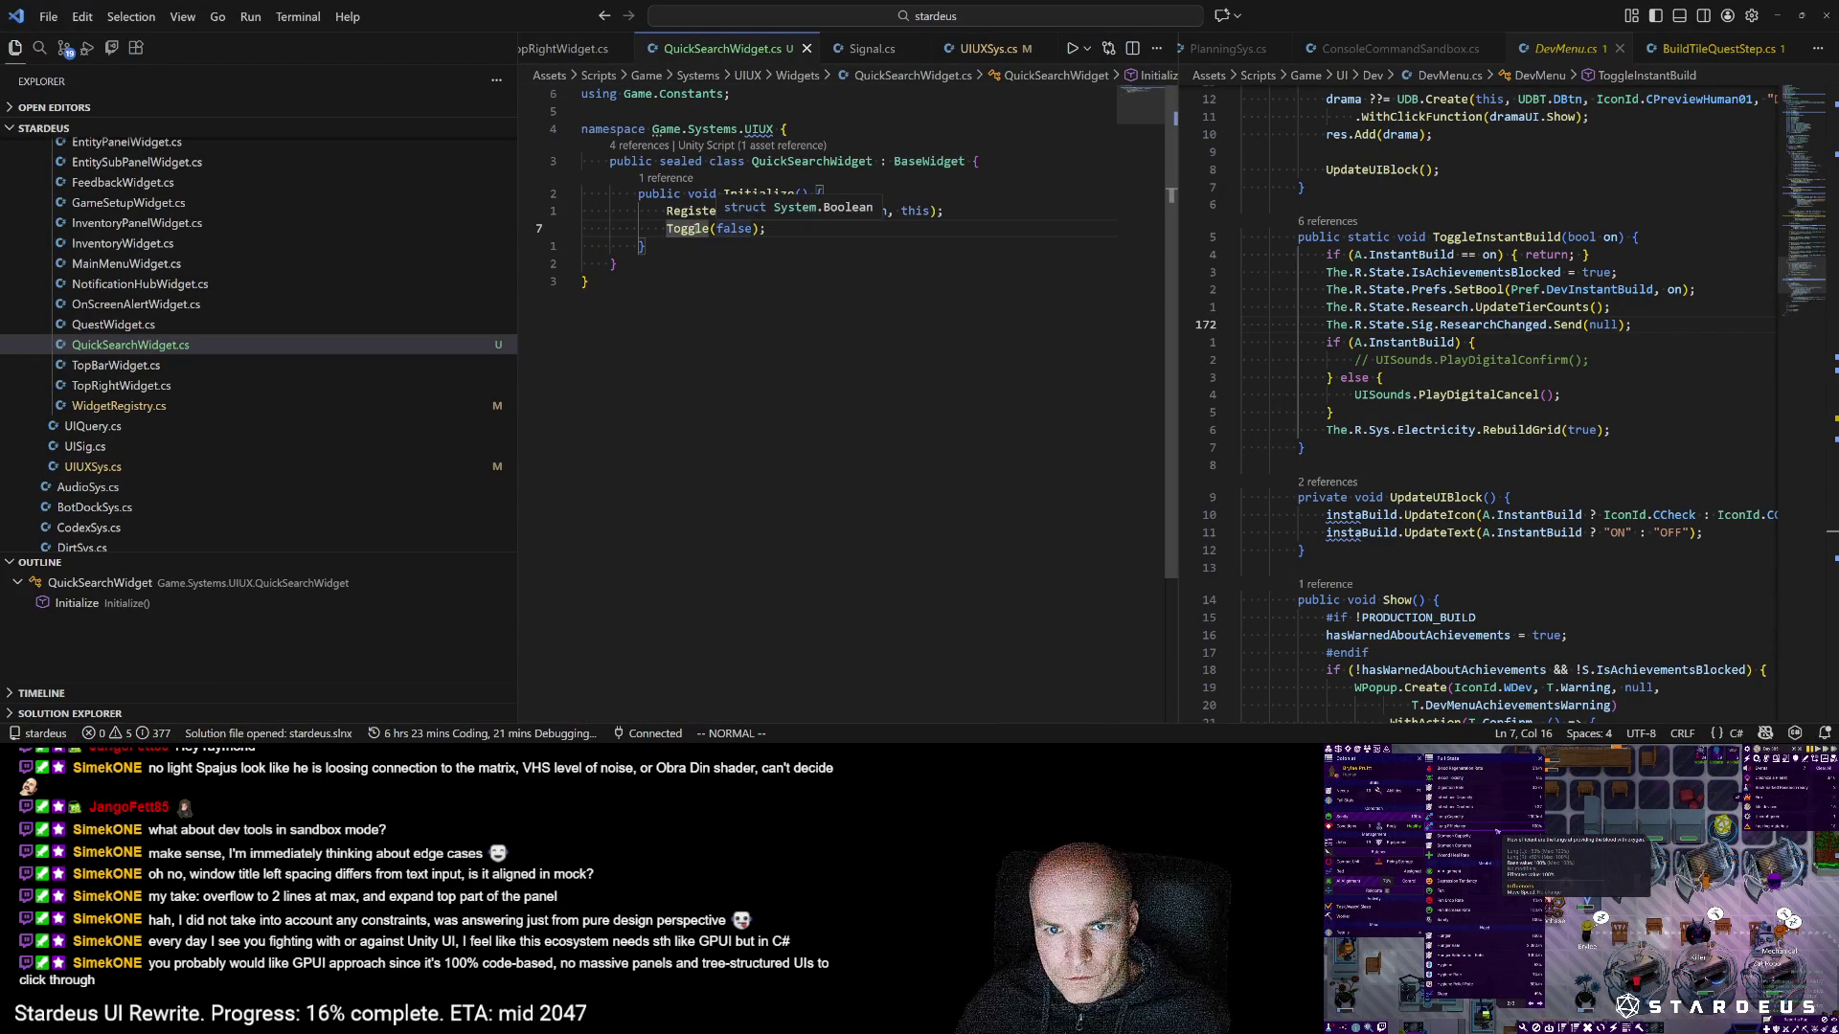
pyautogui.press('l')
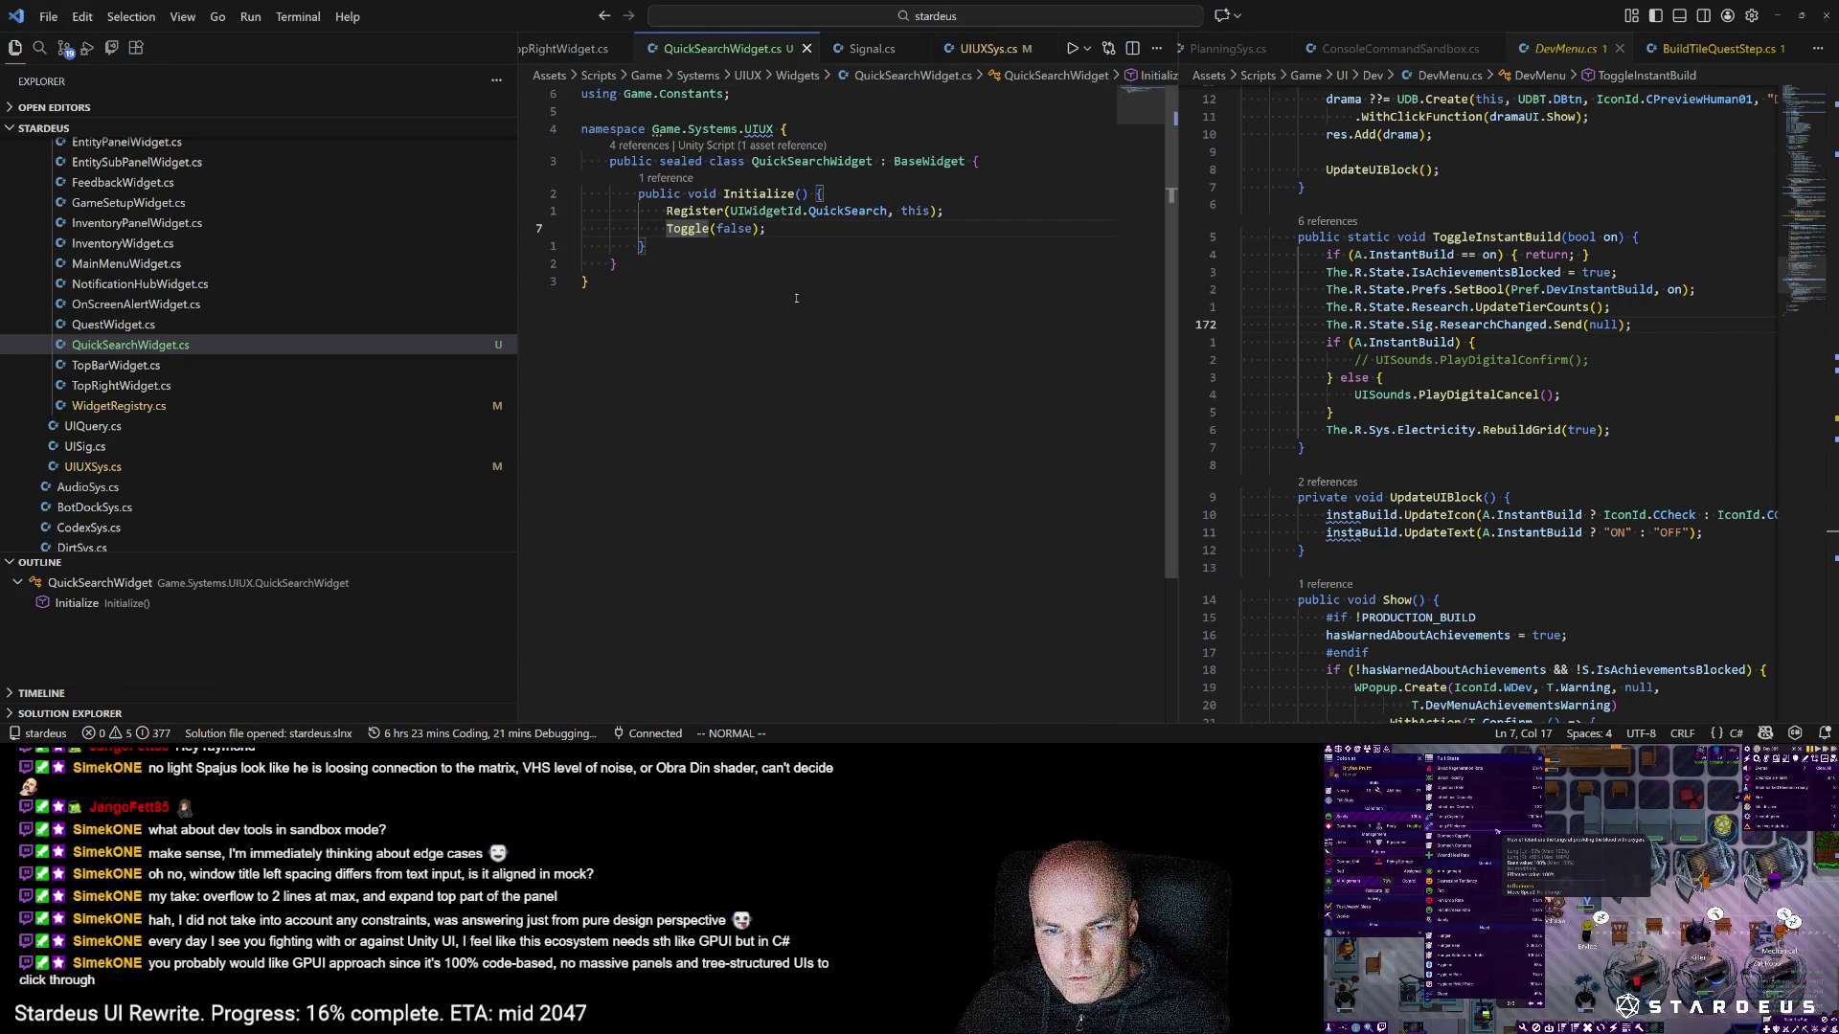
pyautogui.press('g')
pyautogui.press('d')
pyautogui.press('j')
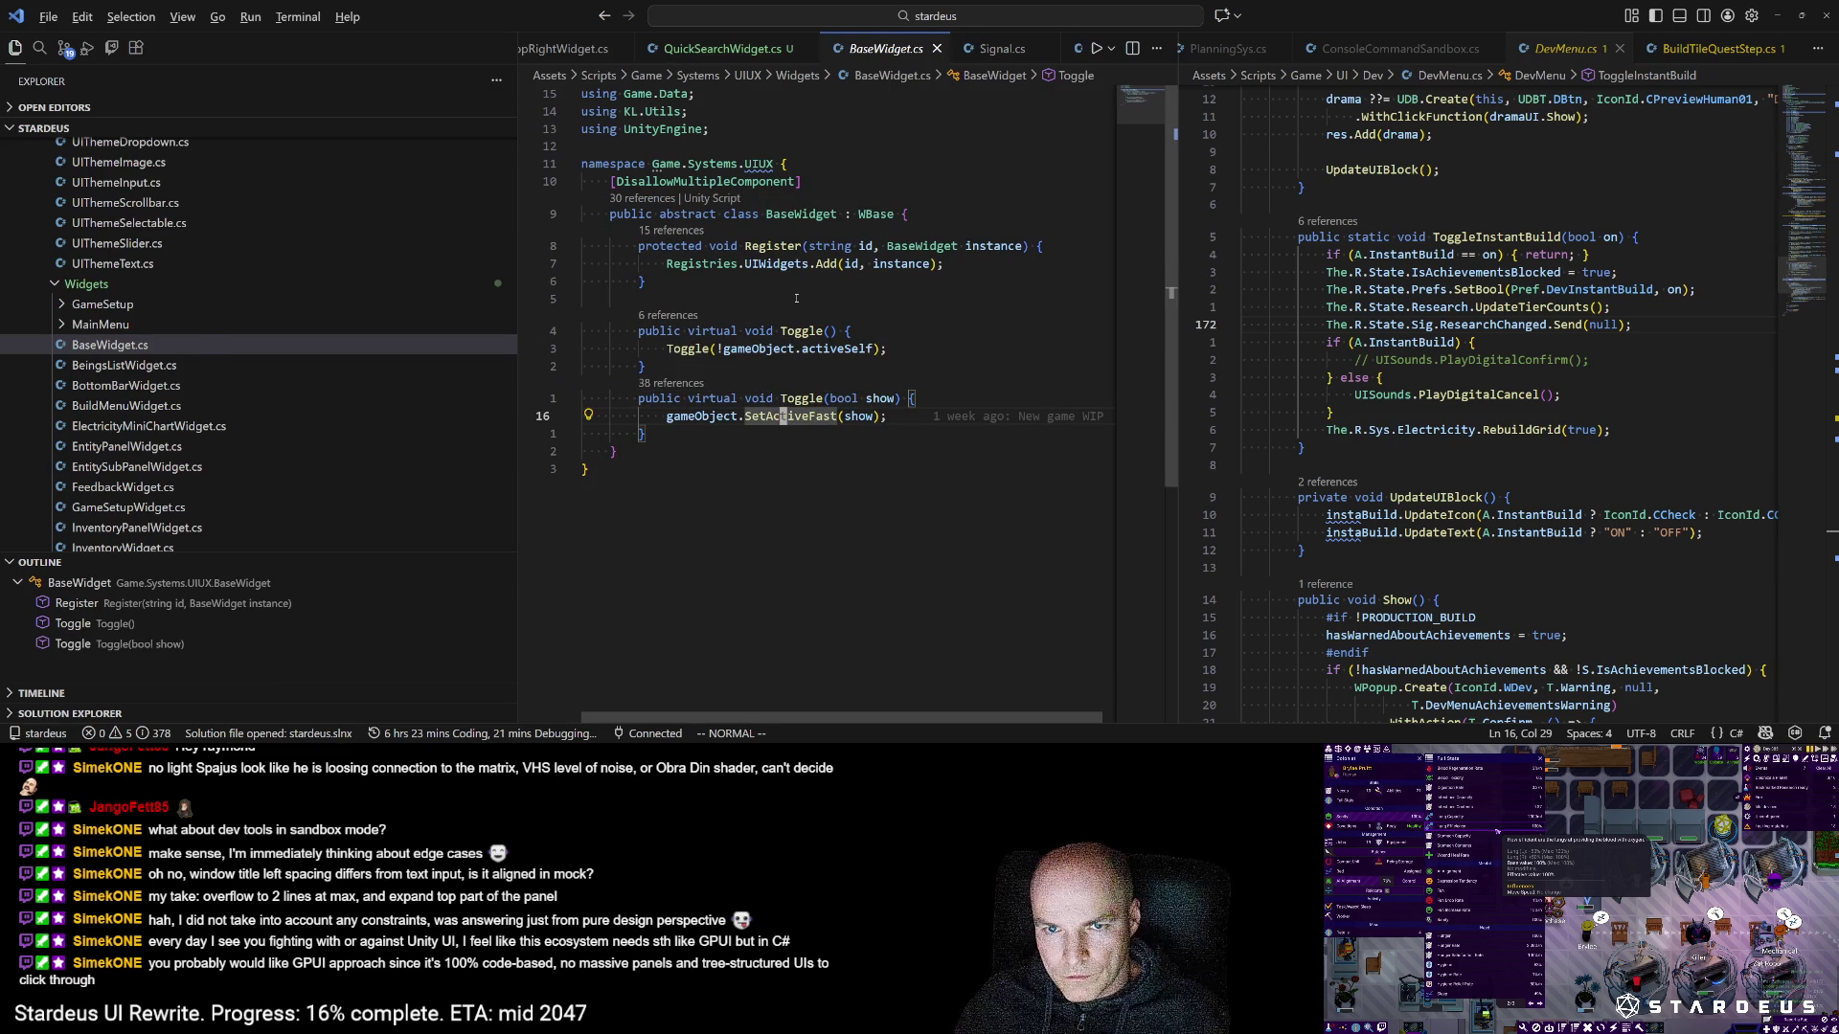
pyautogui.hotkey('ctrl', 'o')
pyautogui.hotkey('alt', 'Tab')
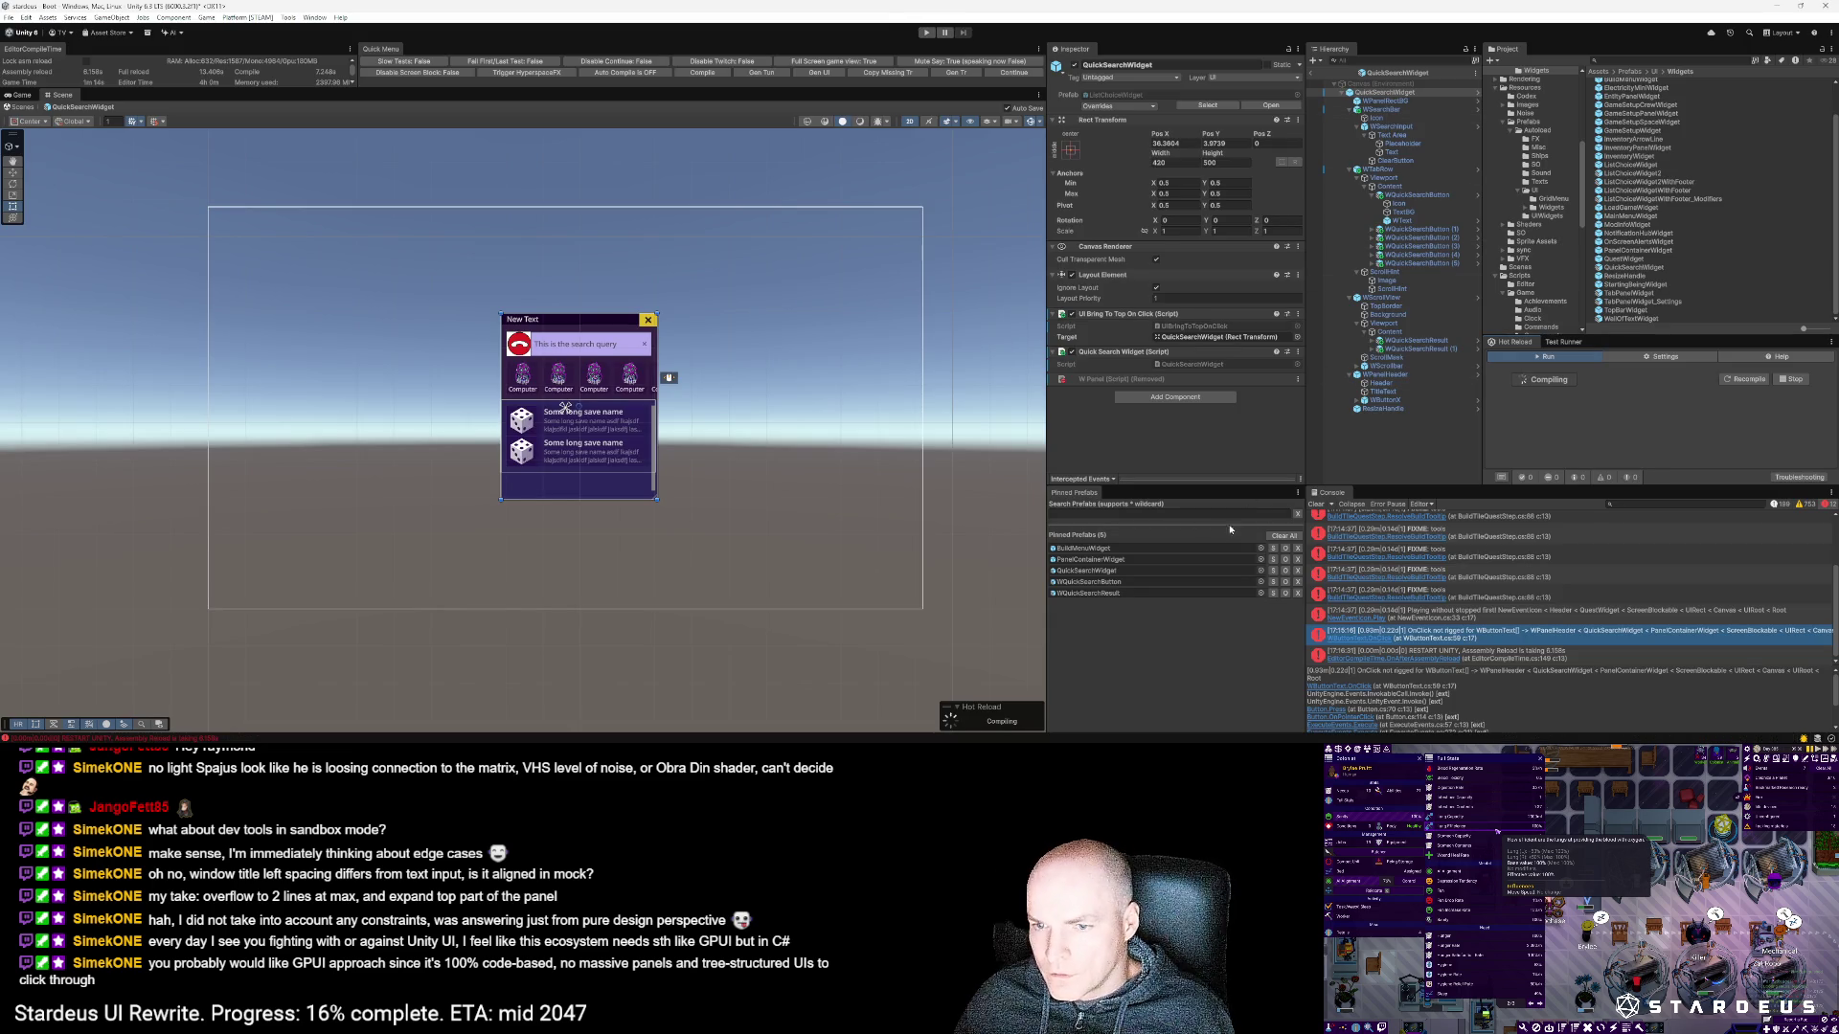
# Step: Open the PanelContainerWidget prefab, select QuickSearchWidget, and start the game in play mode
pyautogui.doubleClick(1145, 559)
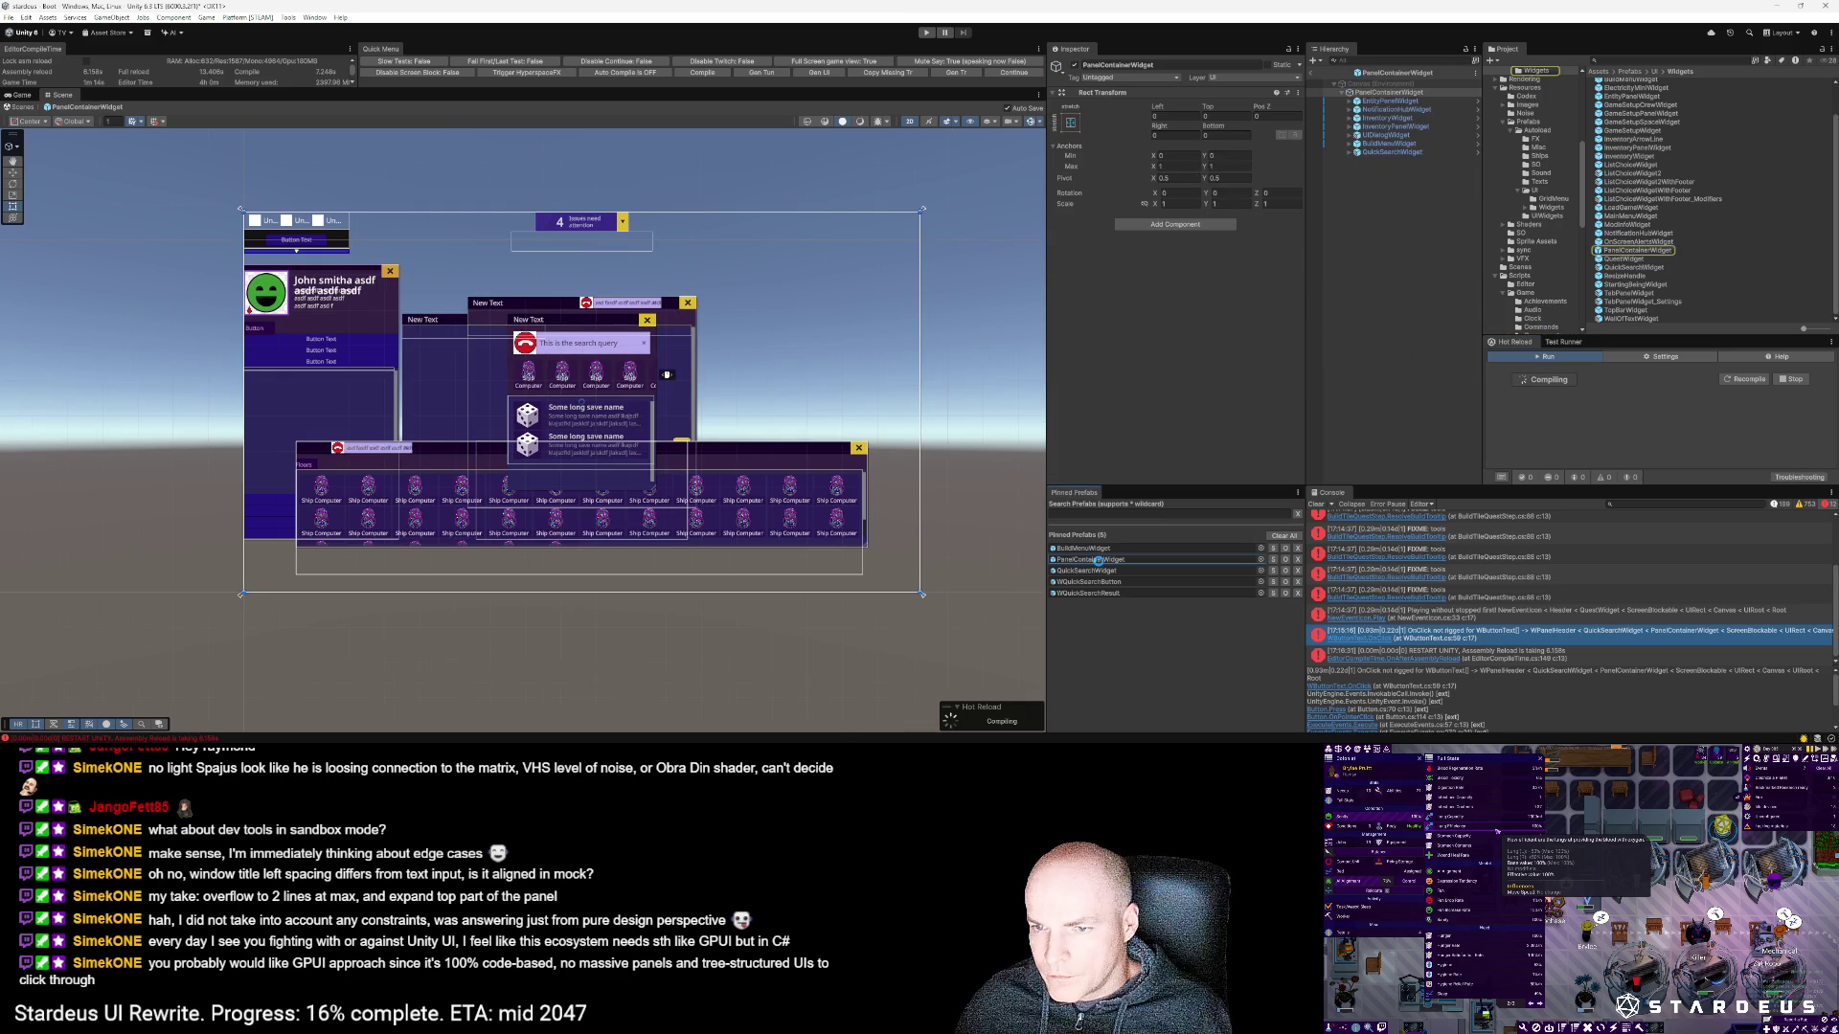
pyautogui.click(1392, 153)
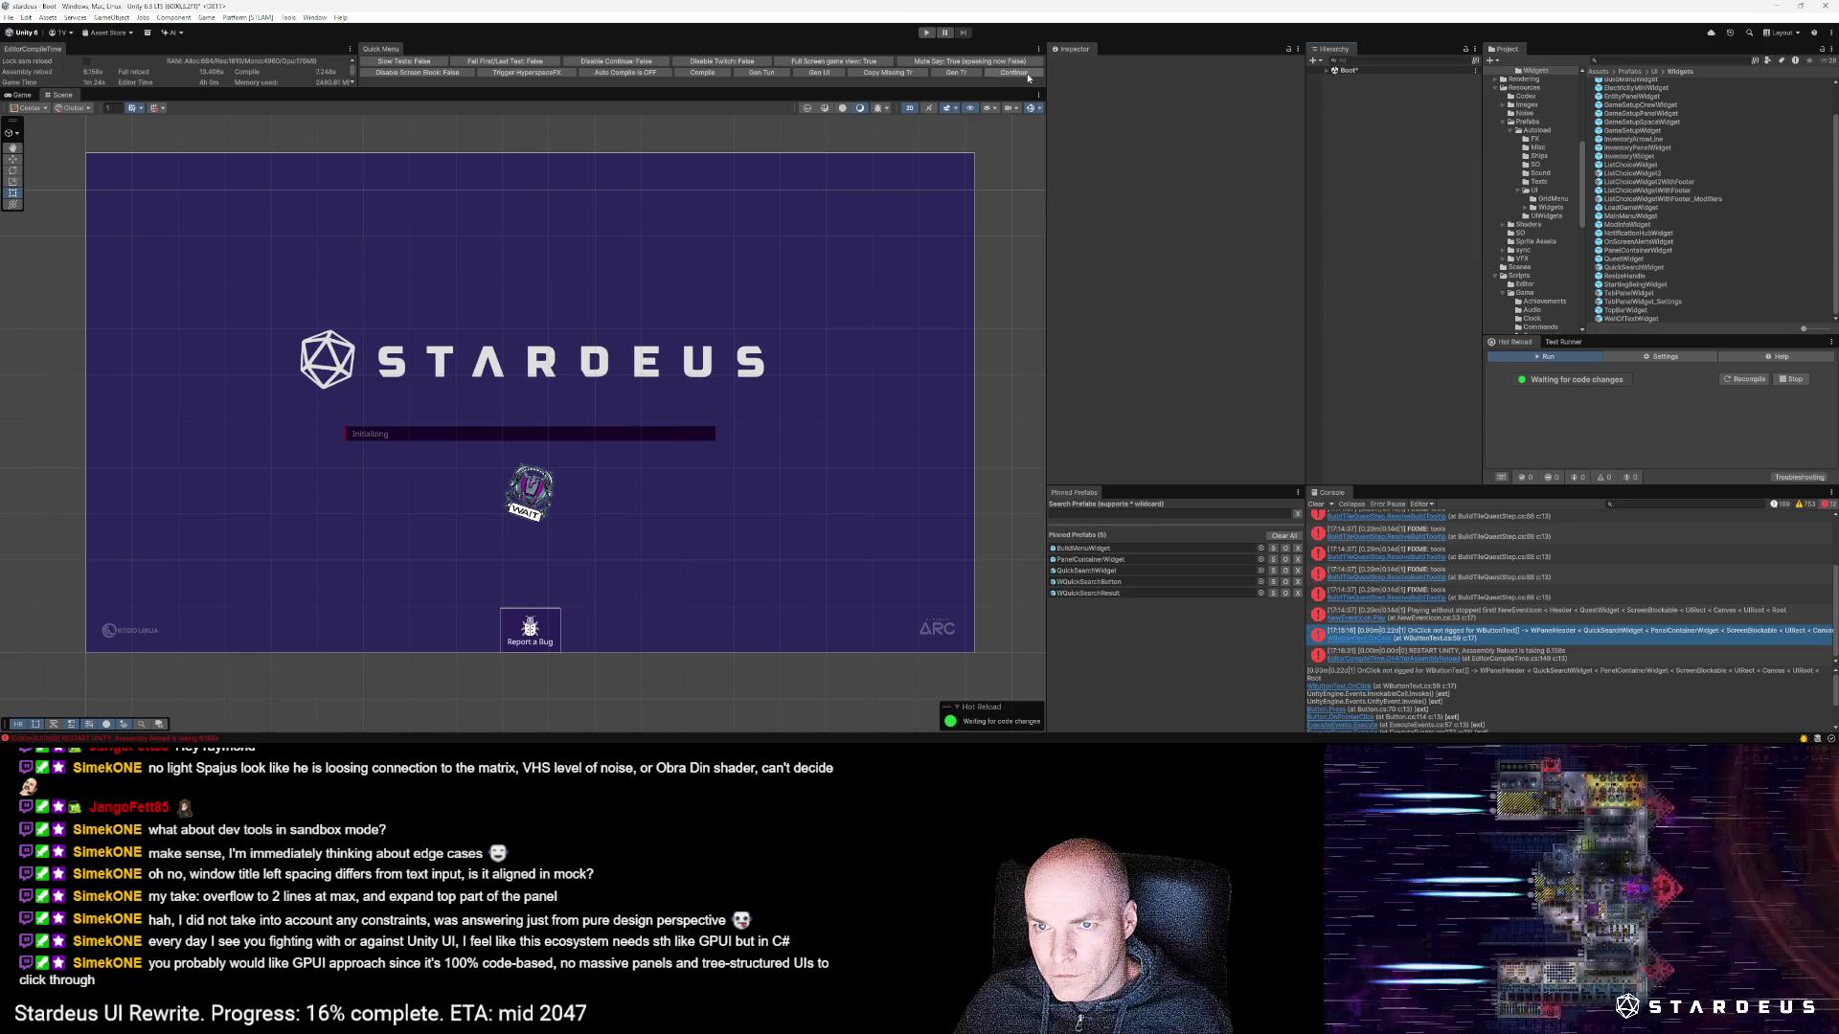
pyautogui.hotkey('ctrl', 'p')
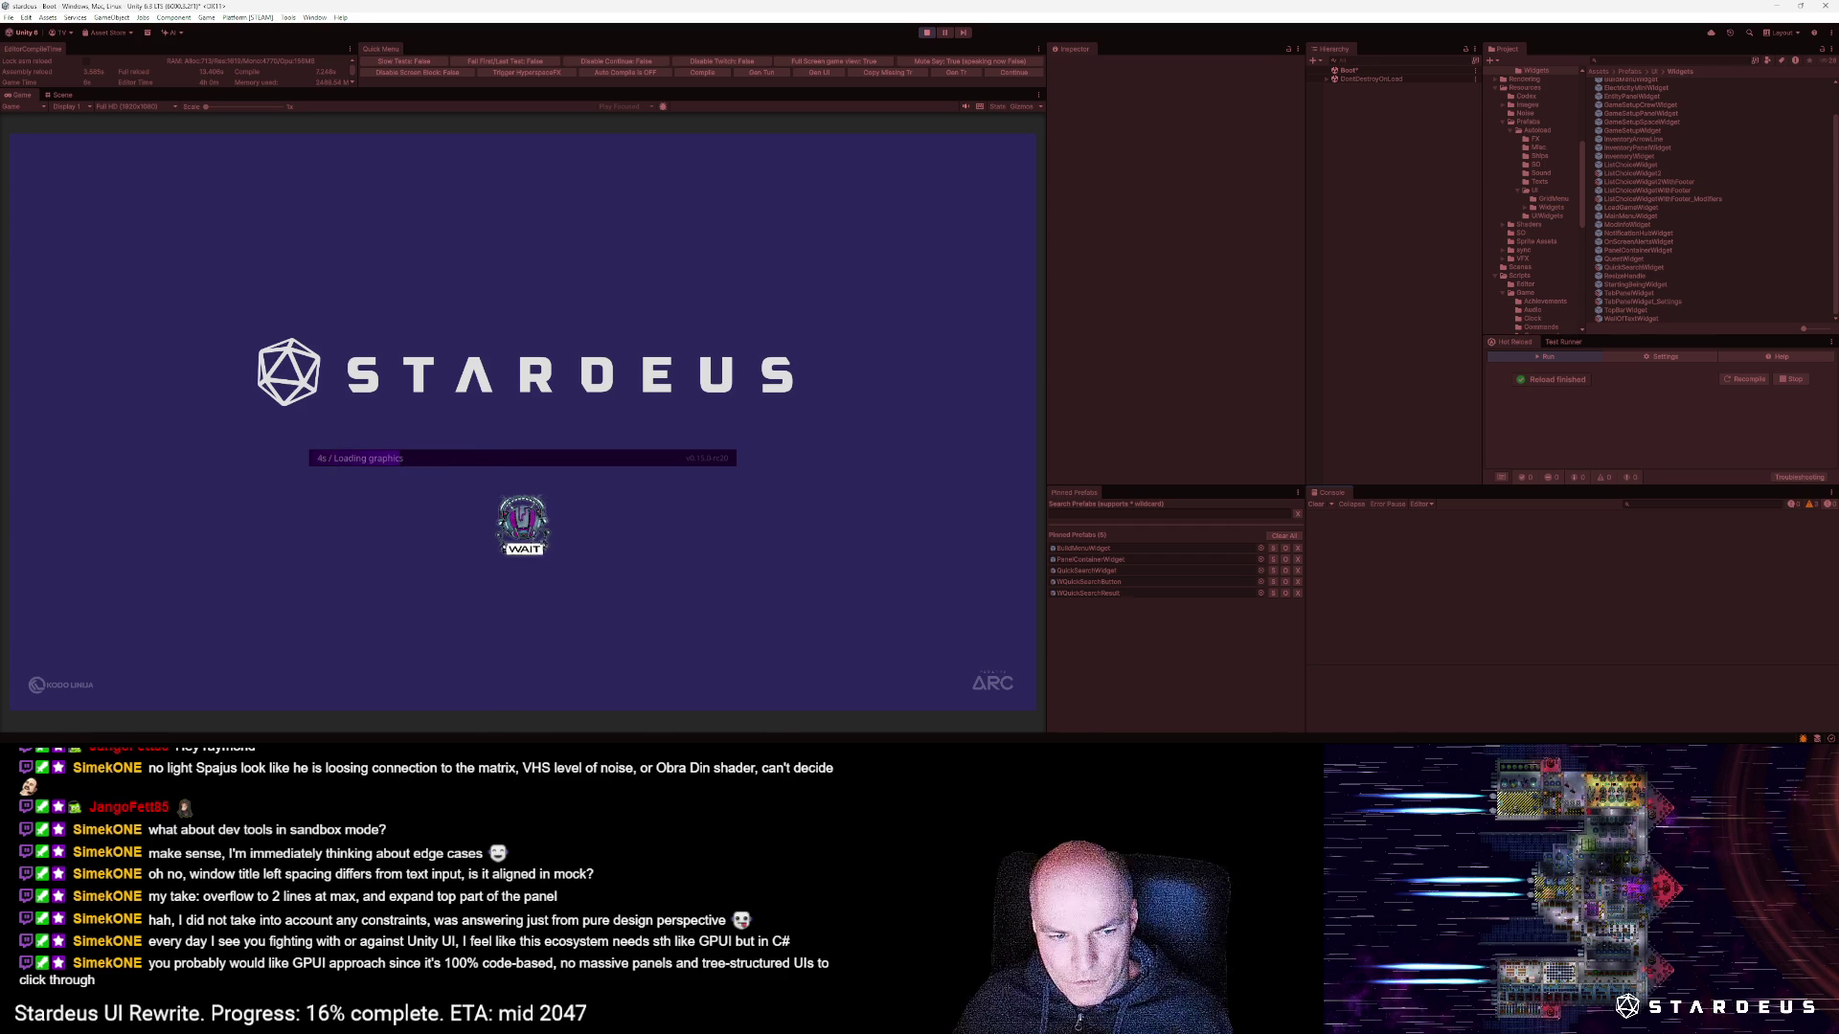
pyautogui.hotkey('alt', 'Tab')
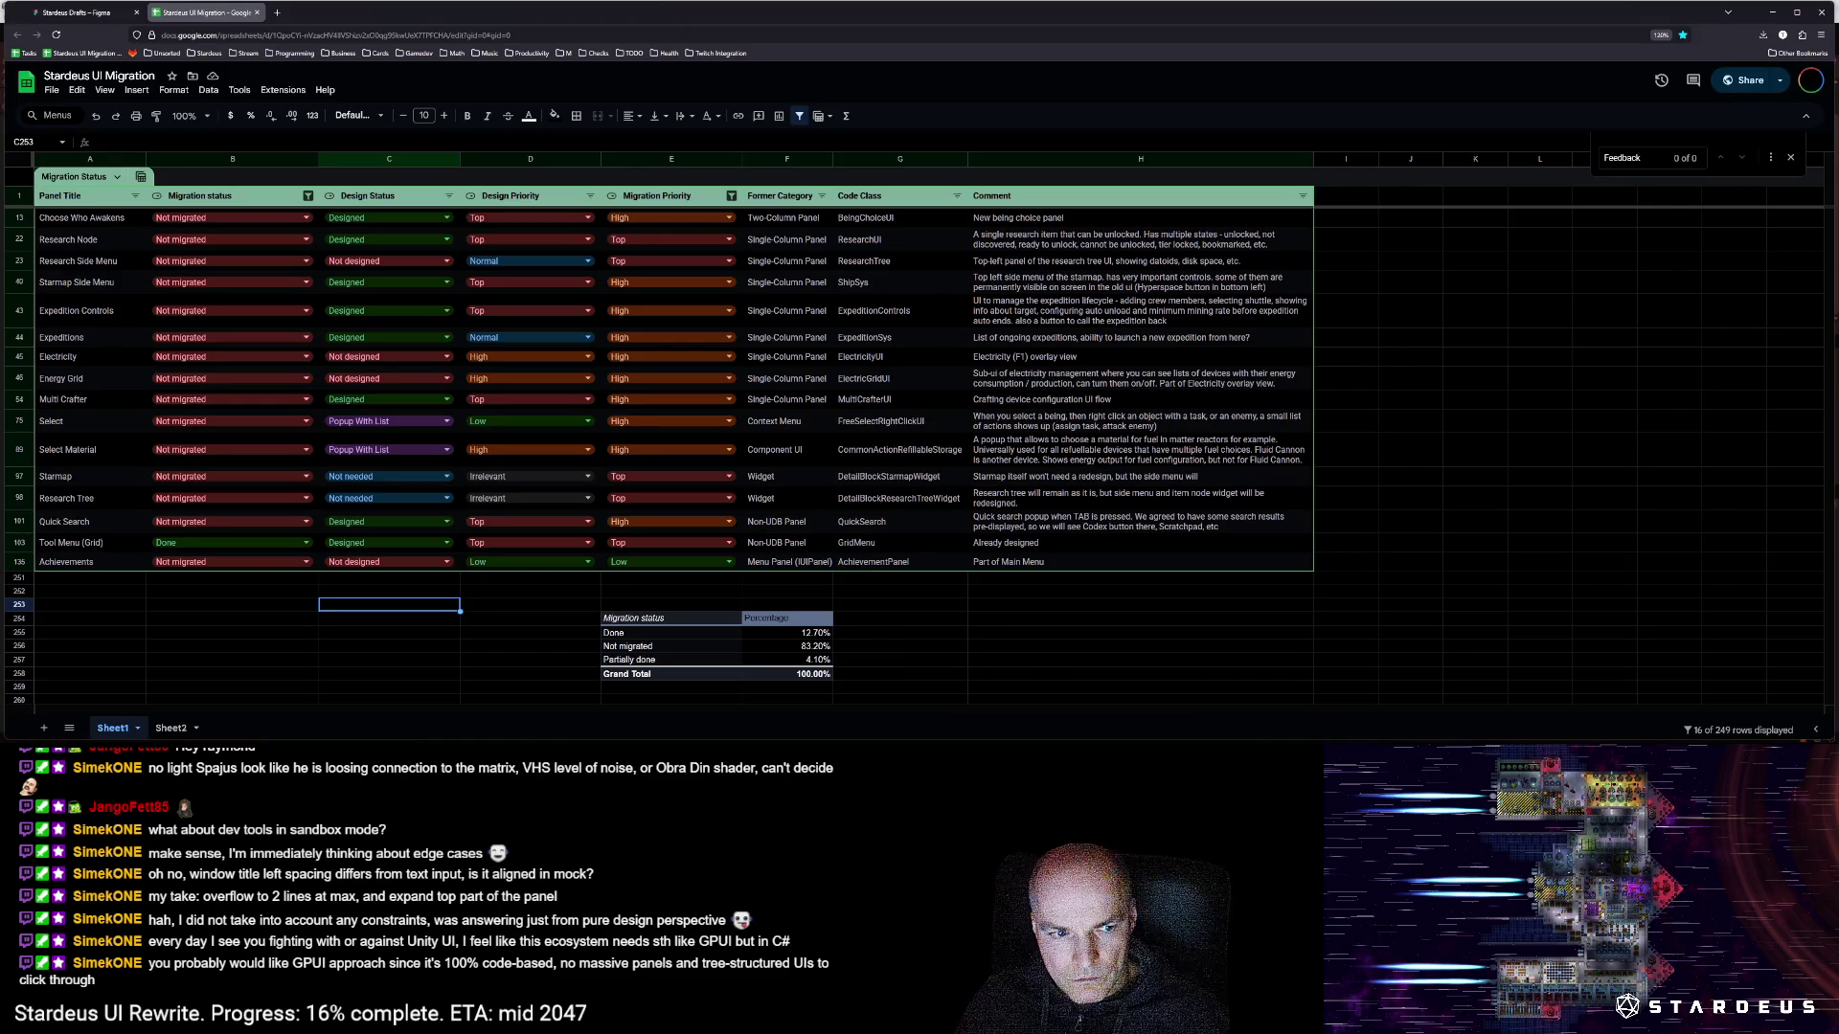
# Step: Clear the console, continue the saved game, open and close the Build panel, then stop play mode
pyautogui.hotkey('alt', 'Tab')
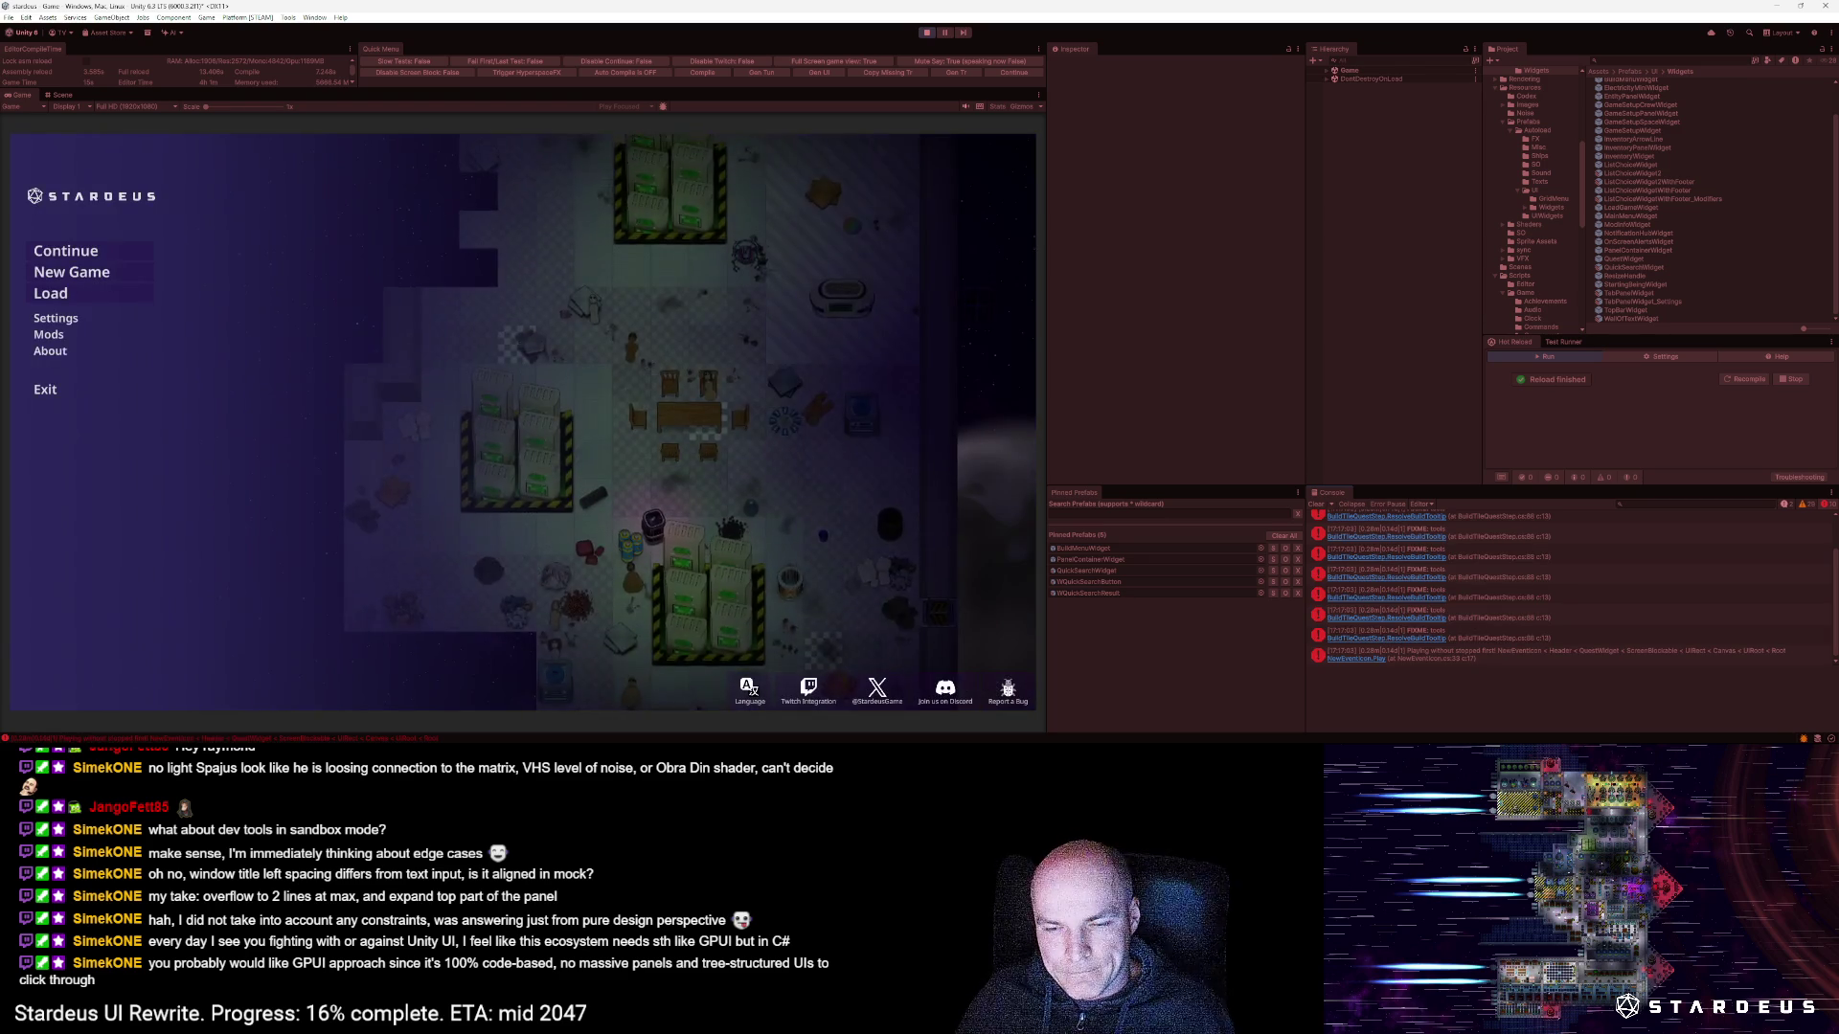
pyautogui.click(1316, 504)
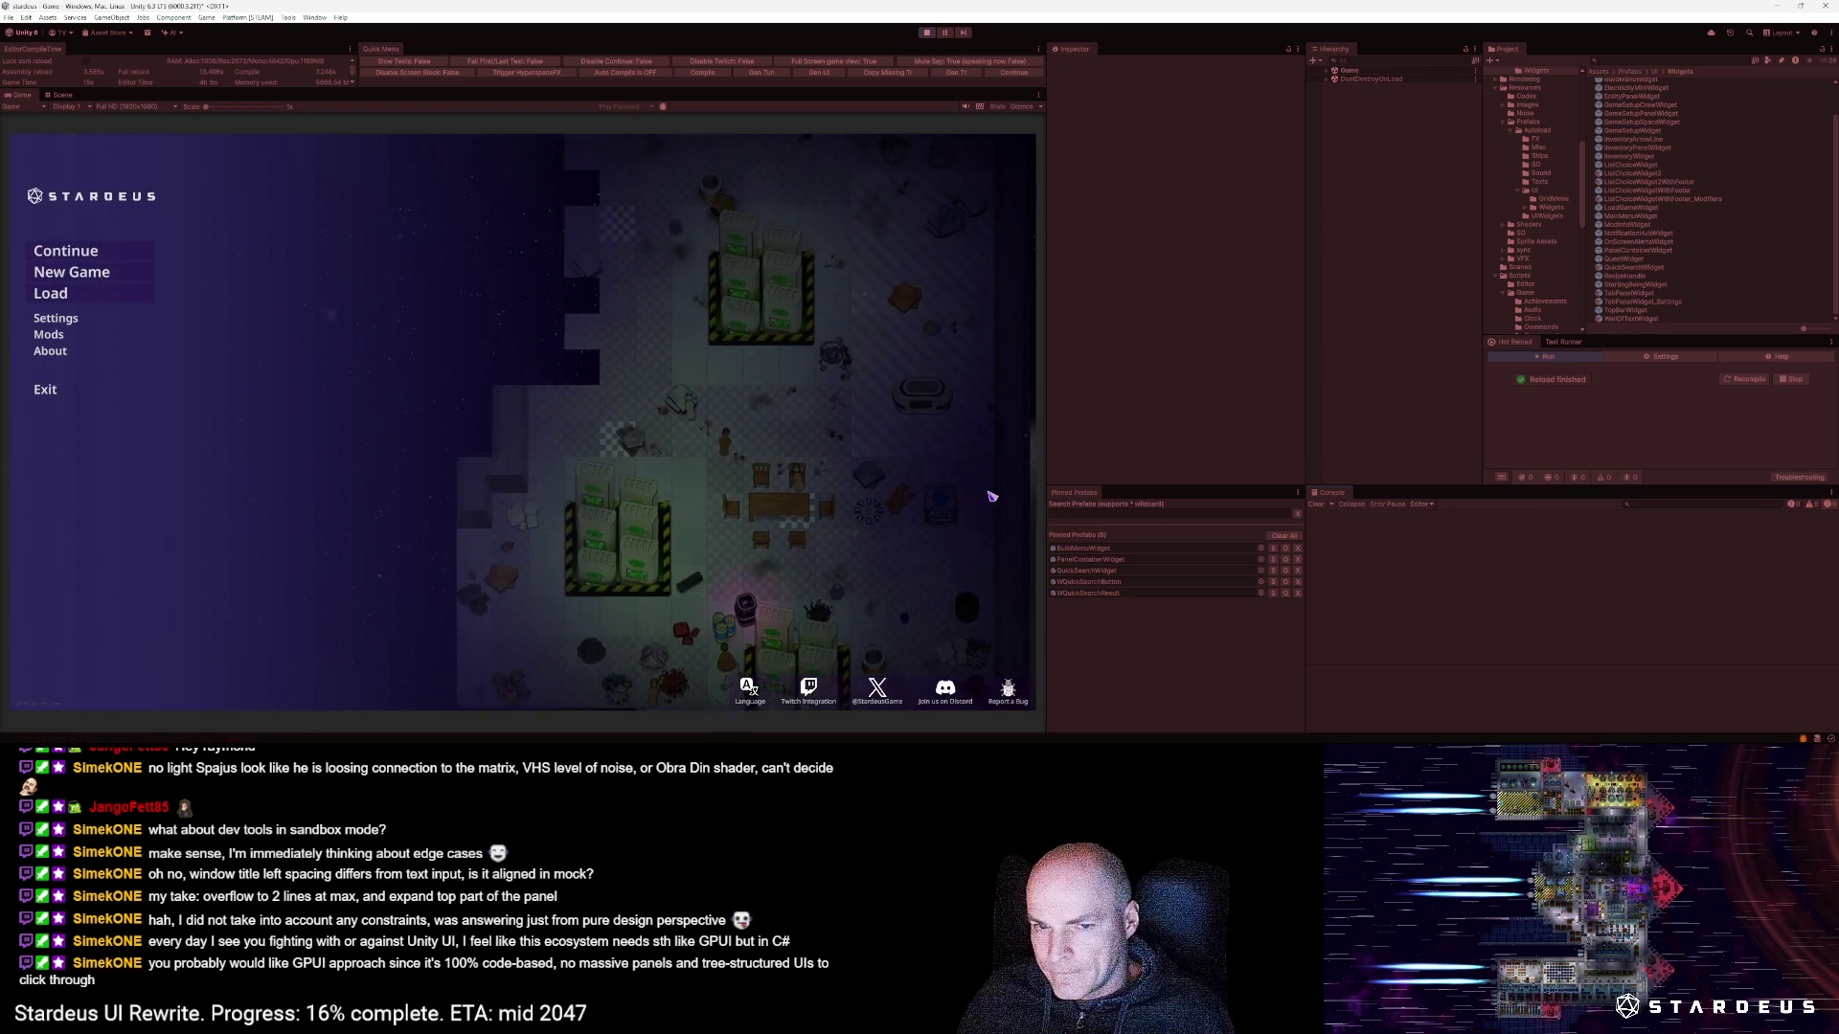
pyautogui.click(43, 254)
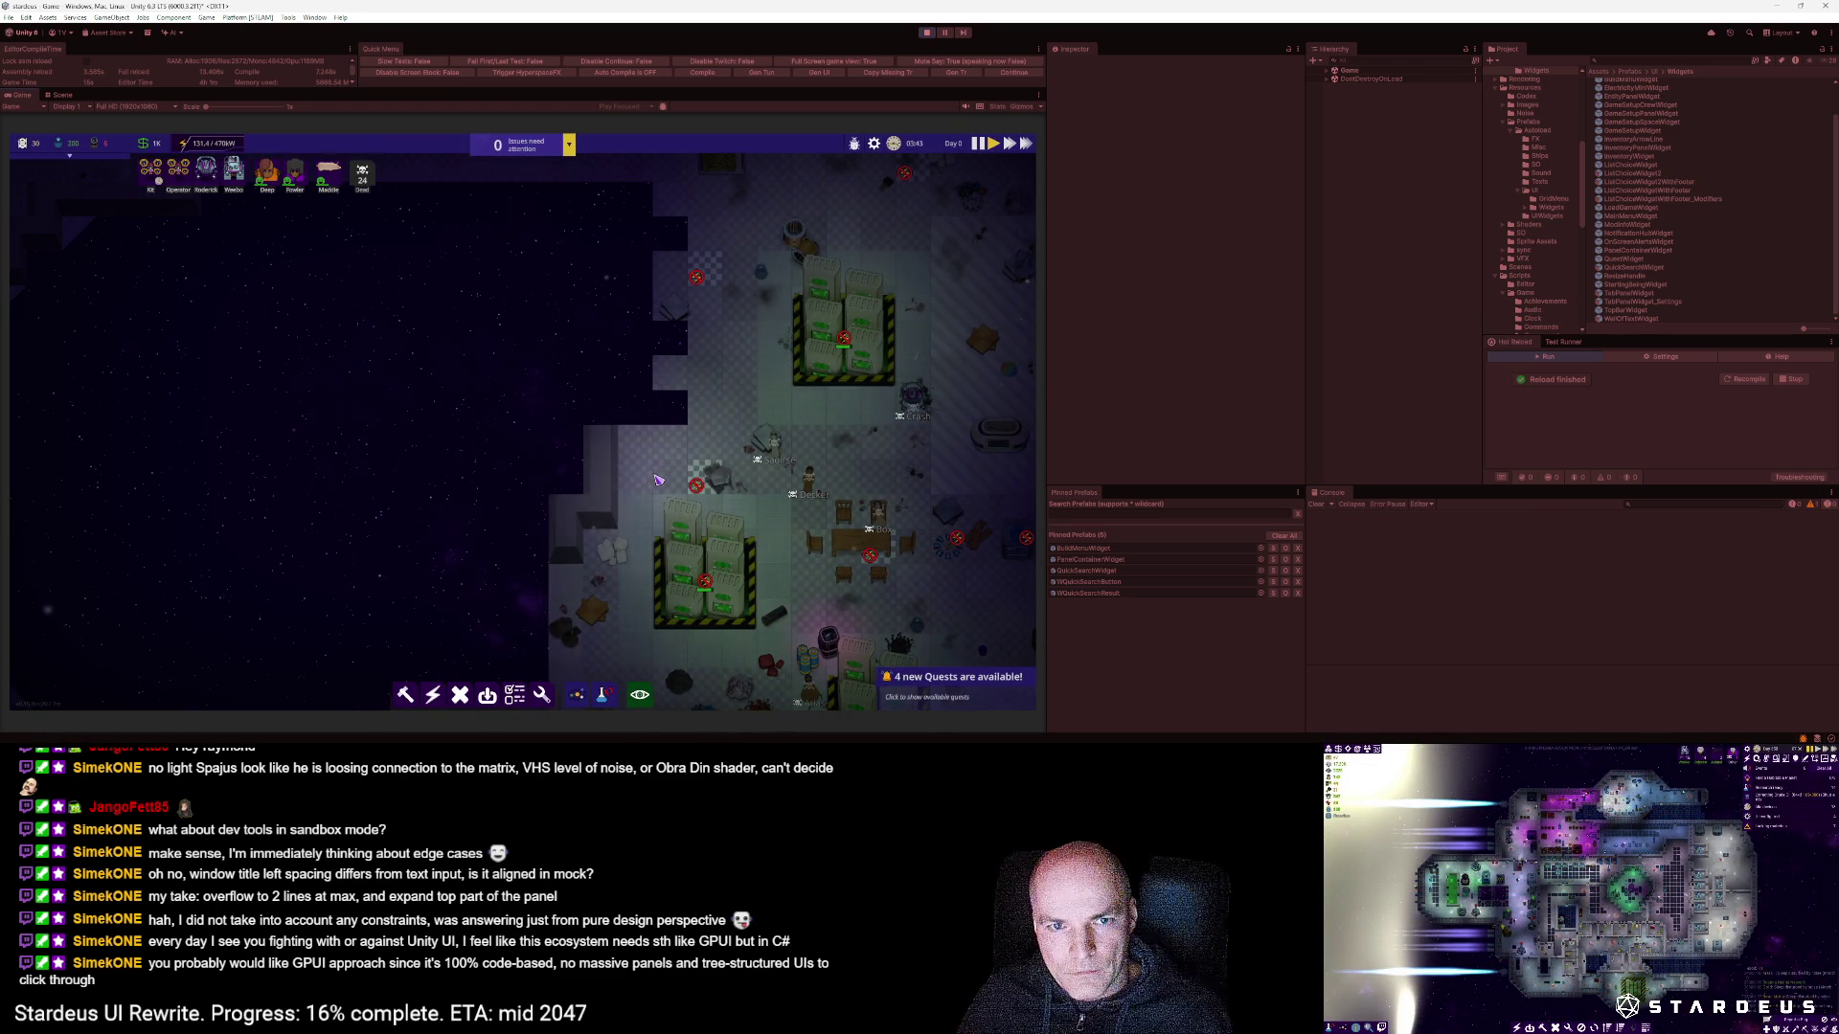
pyautogui.click(406, 696)
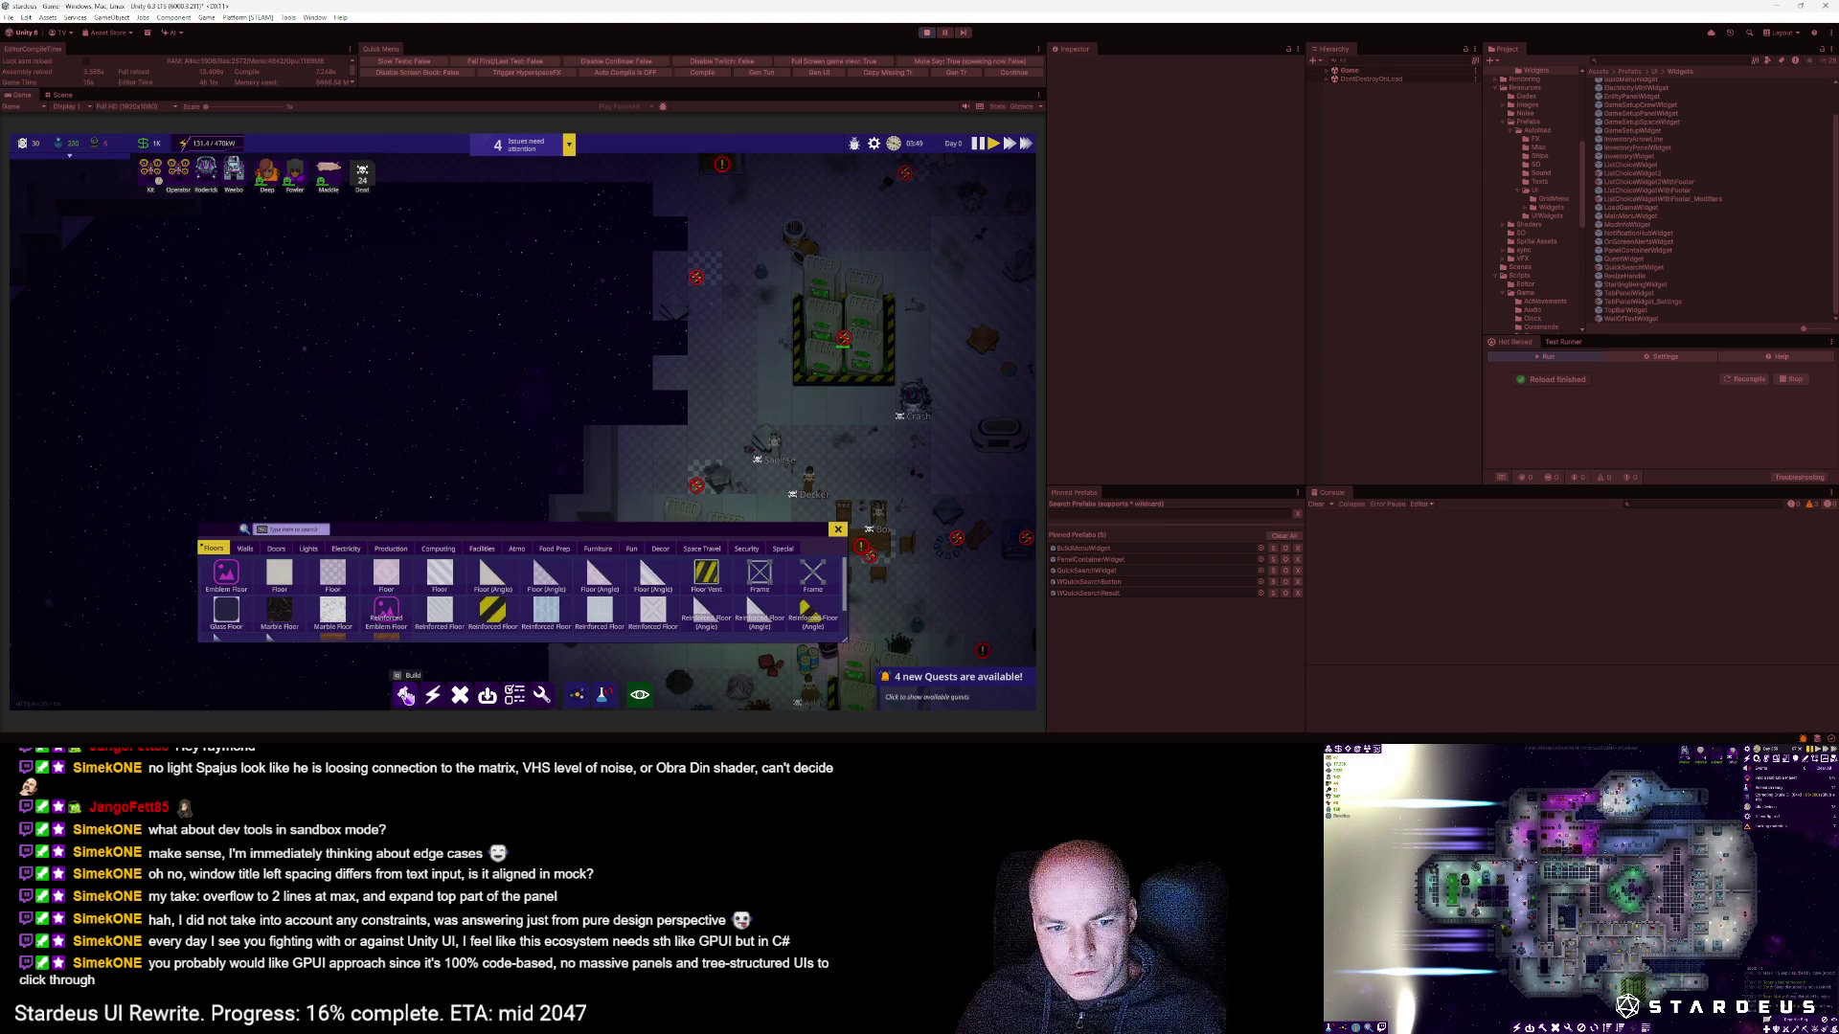
pyautogui.rightClick(459, 436)
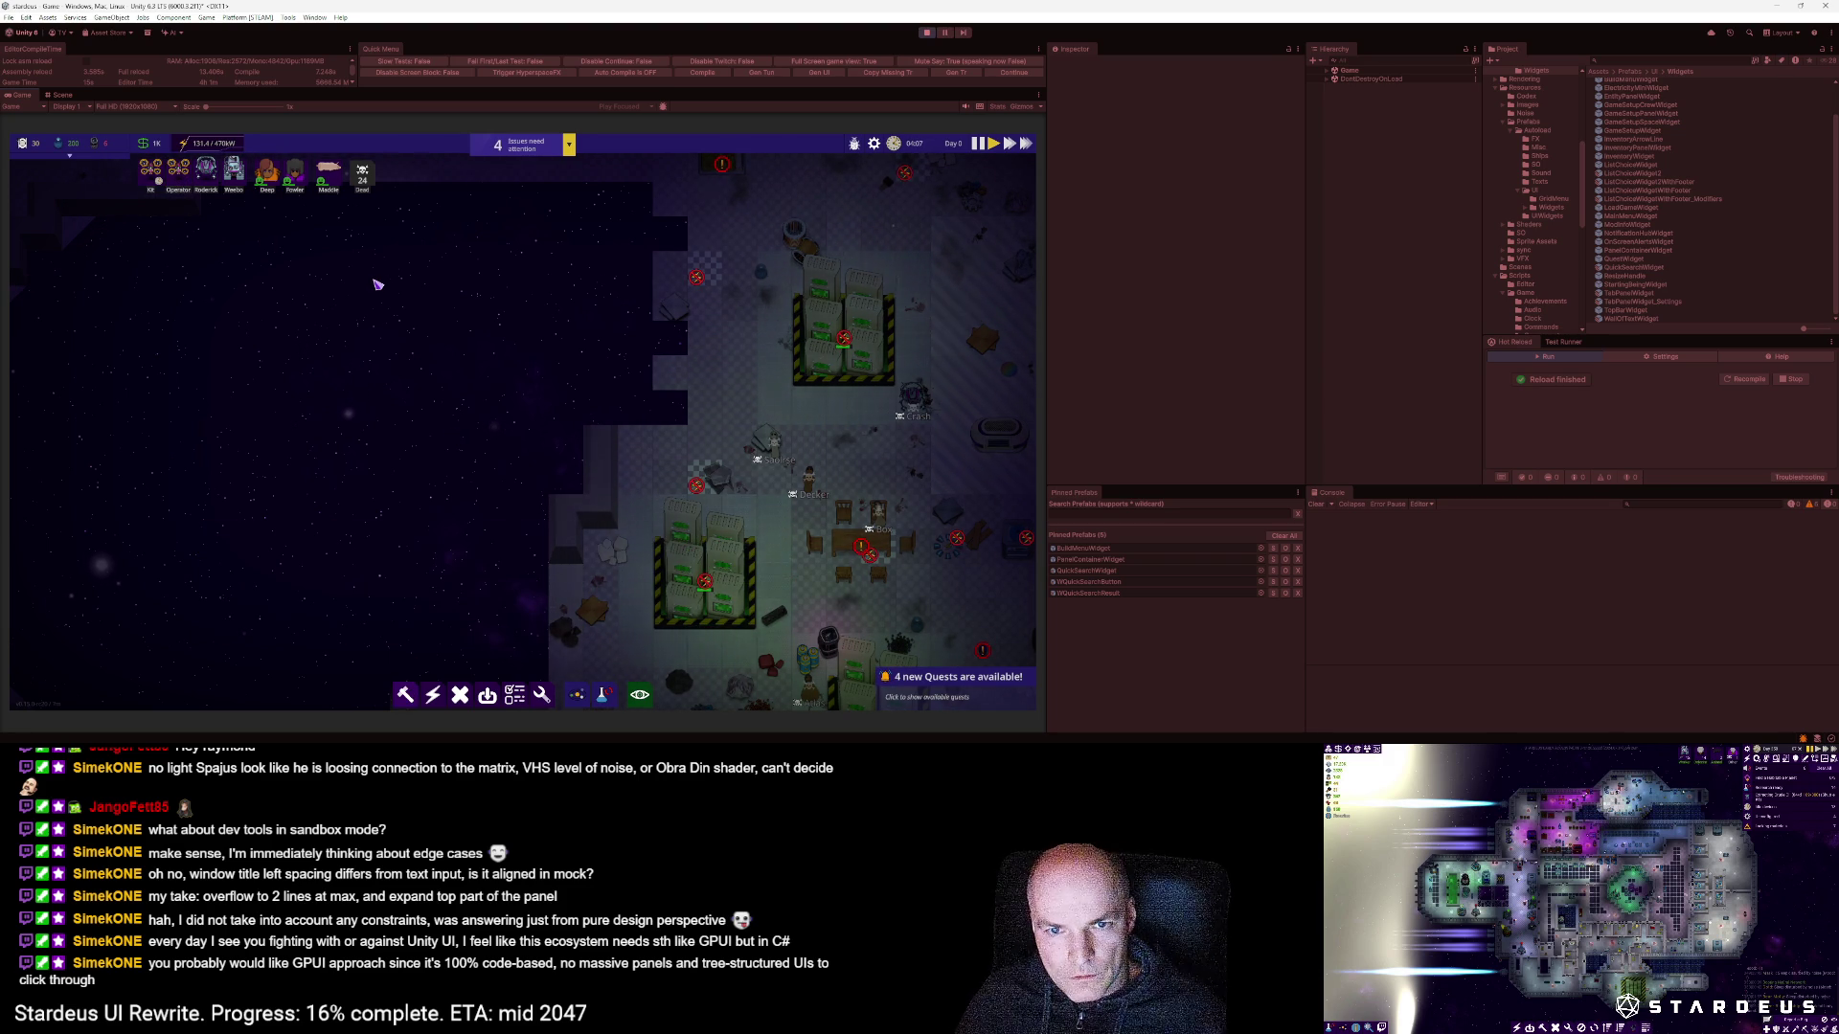
pyautogui.click(926, 35)
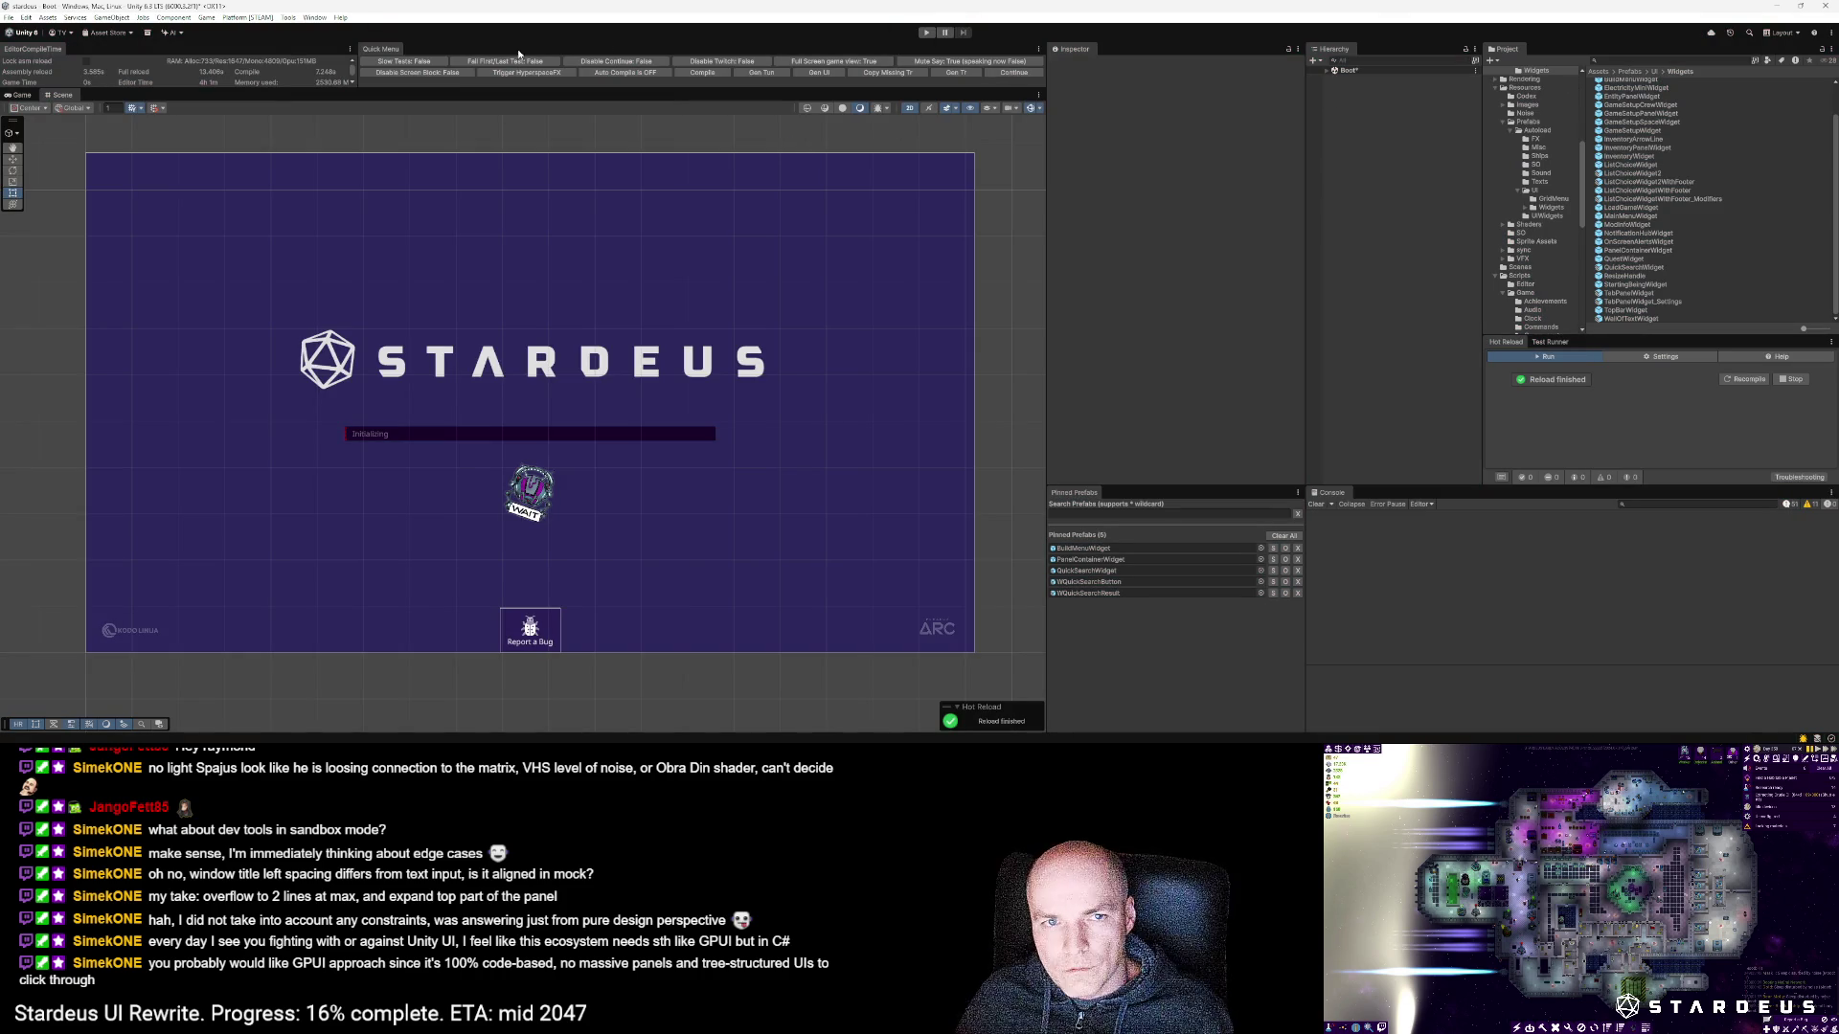
# Step: Raise the version in version.txt to v0.15.0-rc20 and save the file
pyautogui.hotkey('alt', 'Tab')
pyautogui.hotkey('ctrl', 'p')
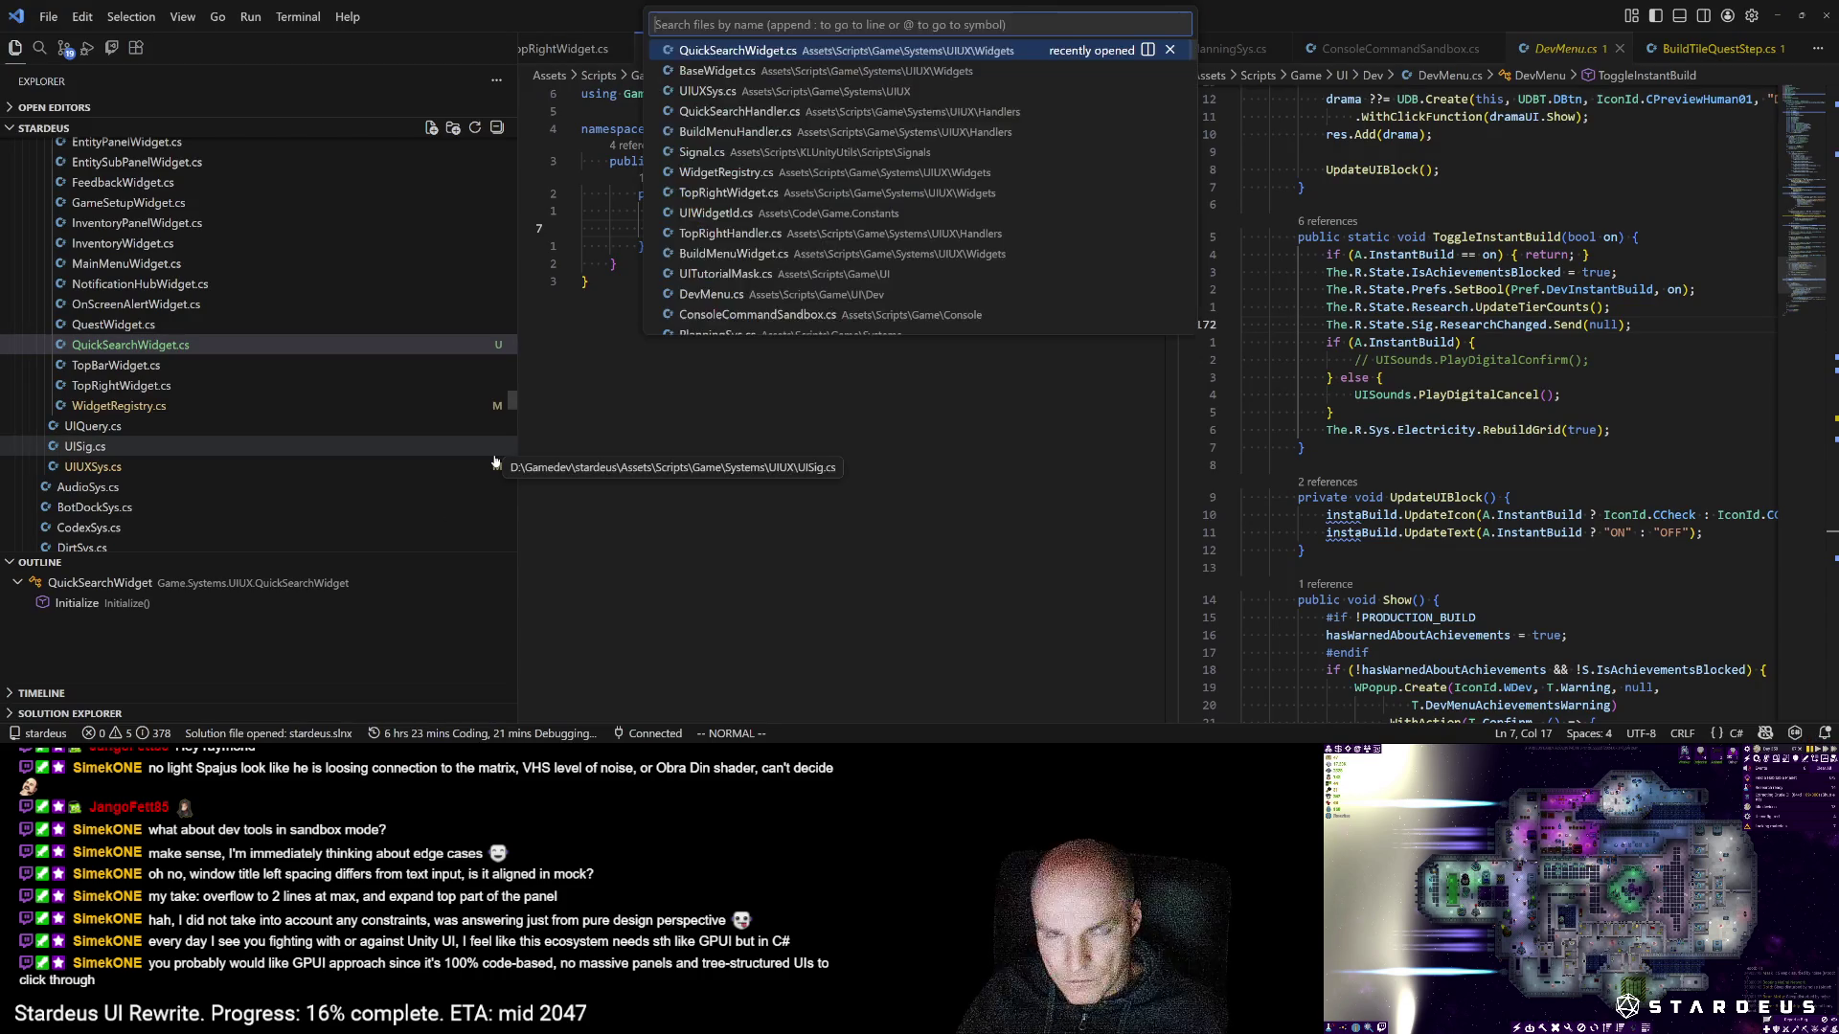
pyautogui.write('ver')
pyautogui.press('Return')
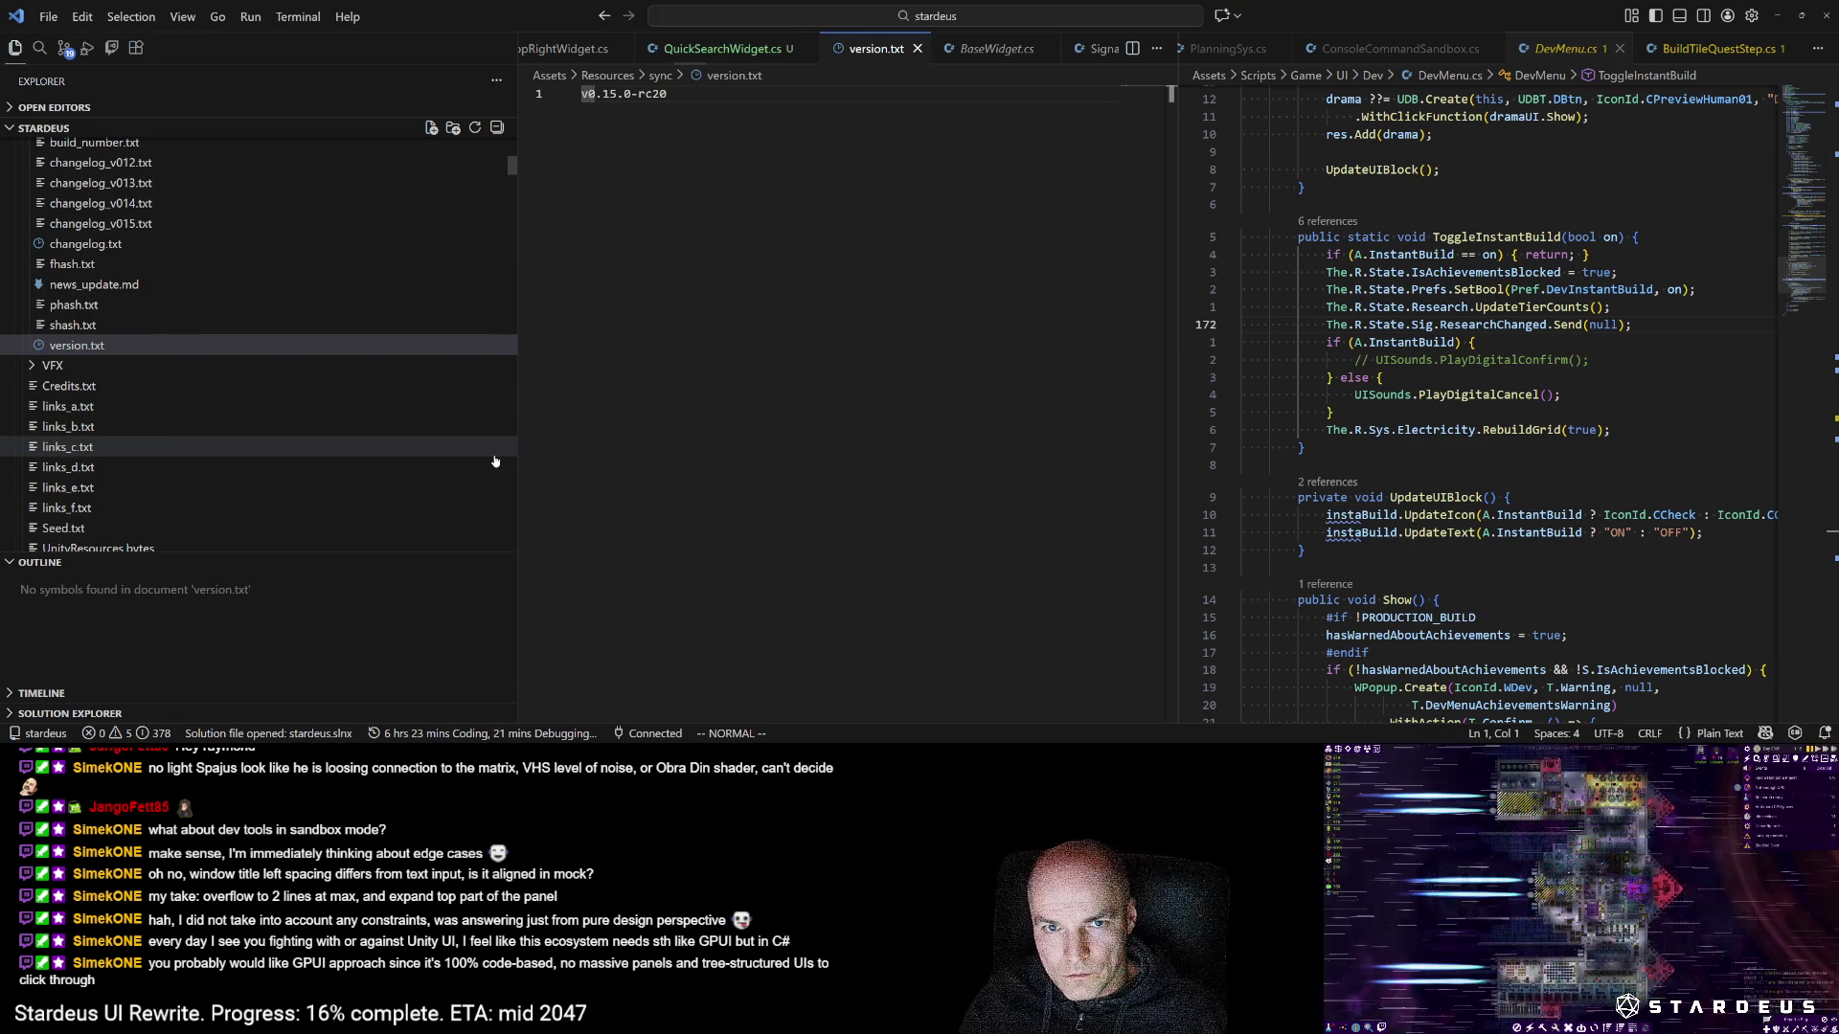
pyautogui.press('$')
pyautogui.hotkey('ctrl', 'a')
pyautogui.hotkey('ctrl', 's')
pyautogui.hotkey('alt', 'Tab')
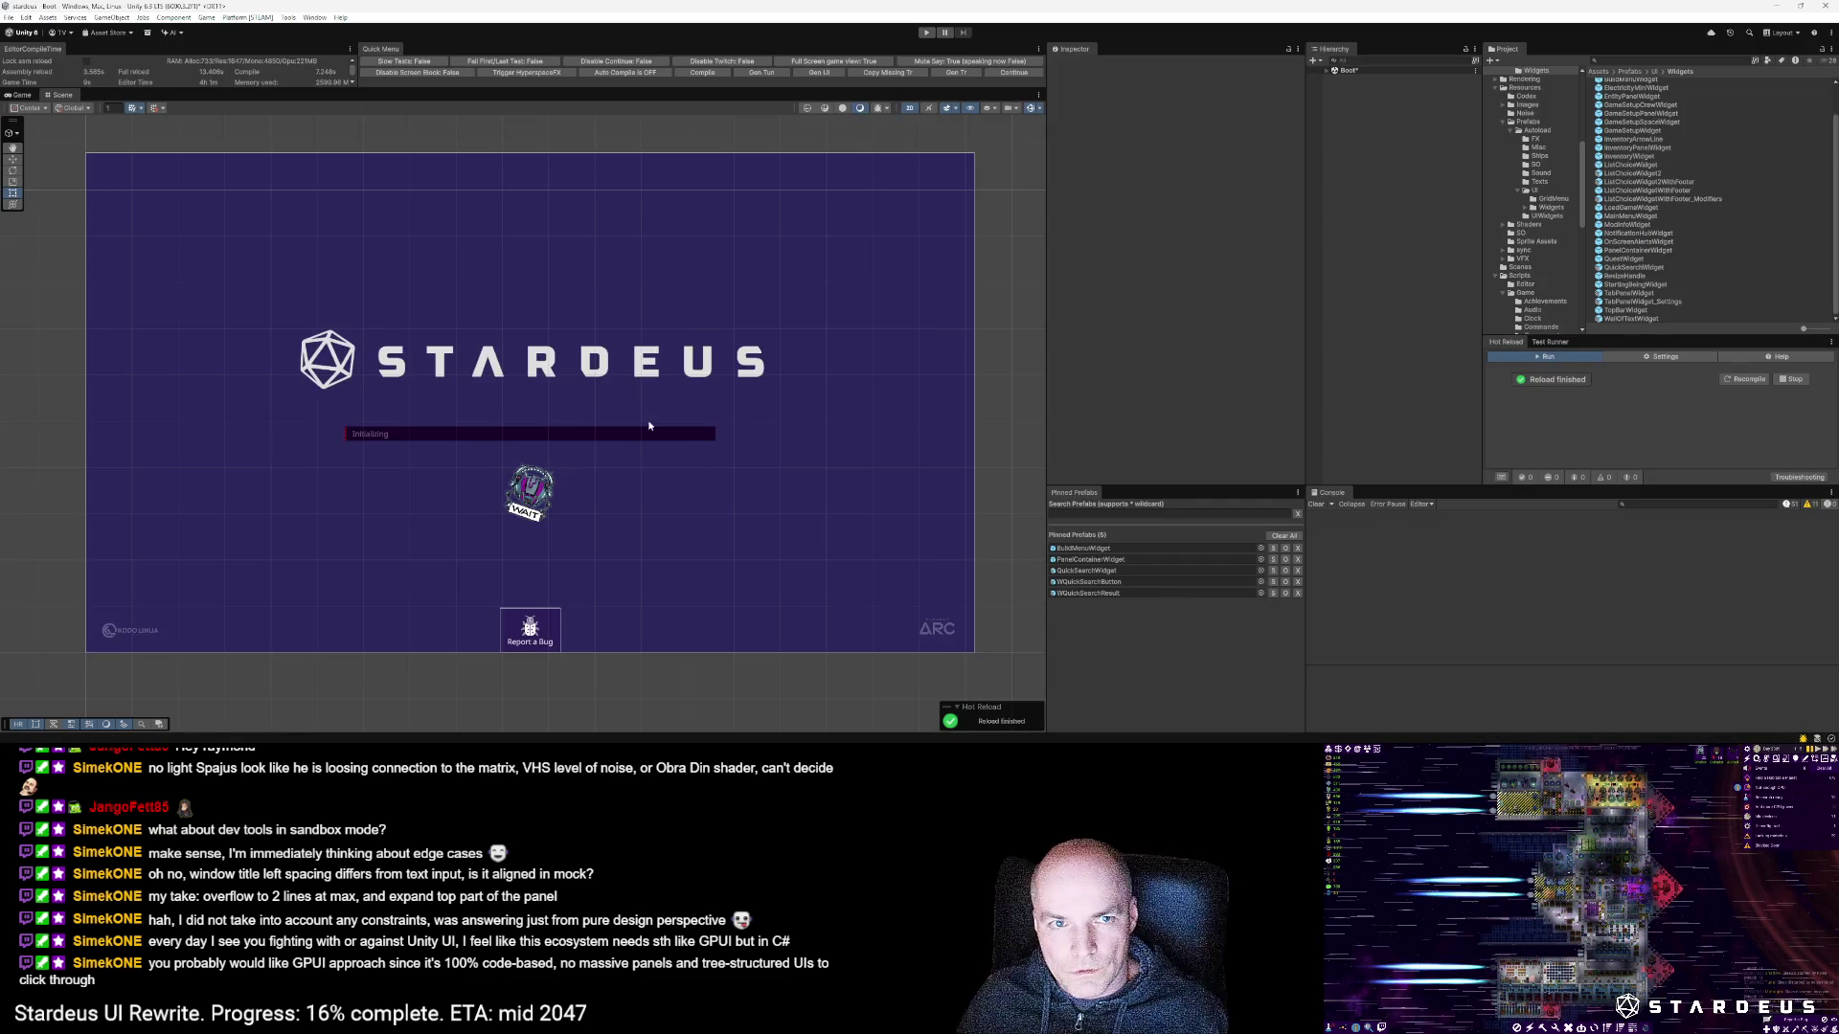
pyautogui.click(287, 18)
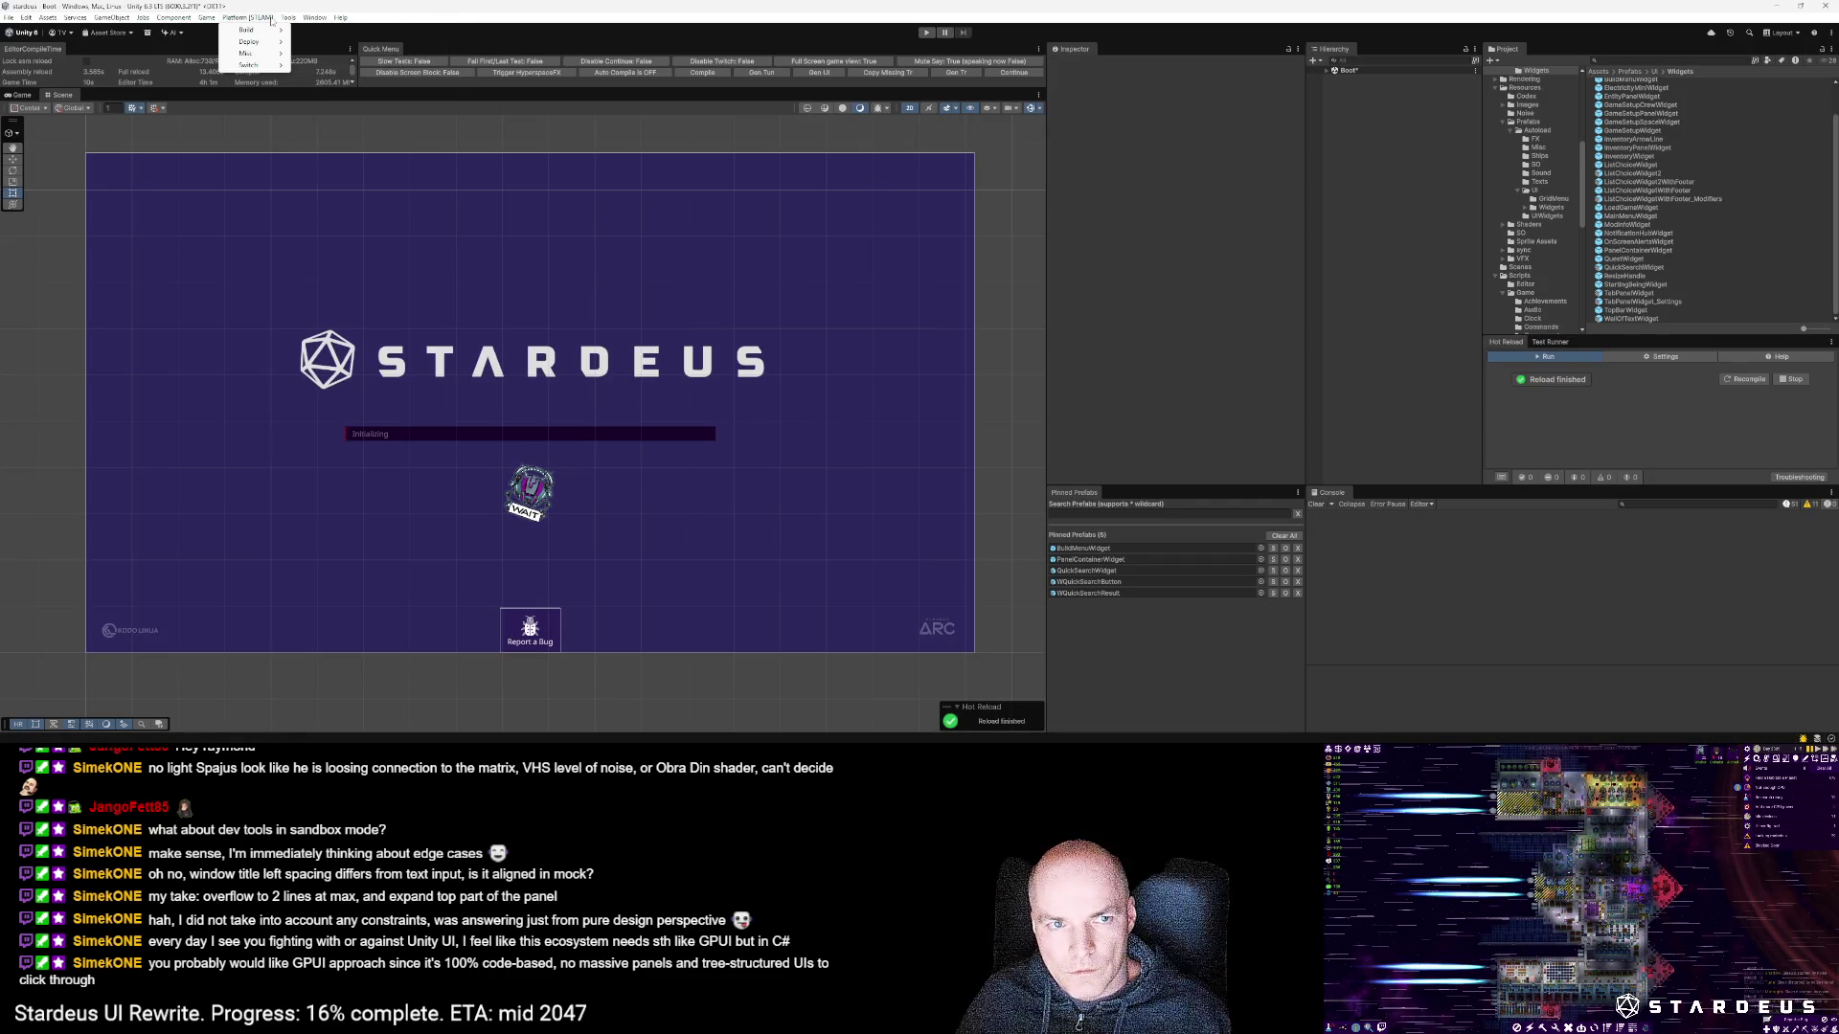
# Step: Build the Win64 player via Platform [STEAM] > Build, dismissing Build Failed and confirming to proceed
pyautogui.moveTo(261, 36)
pyautogui.click(316, 112)
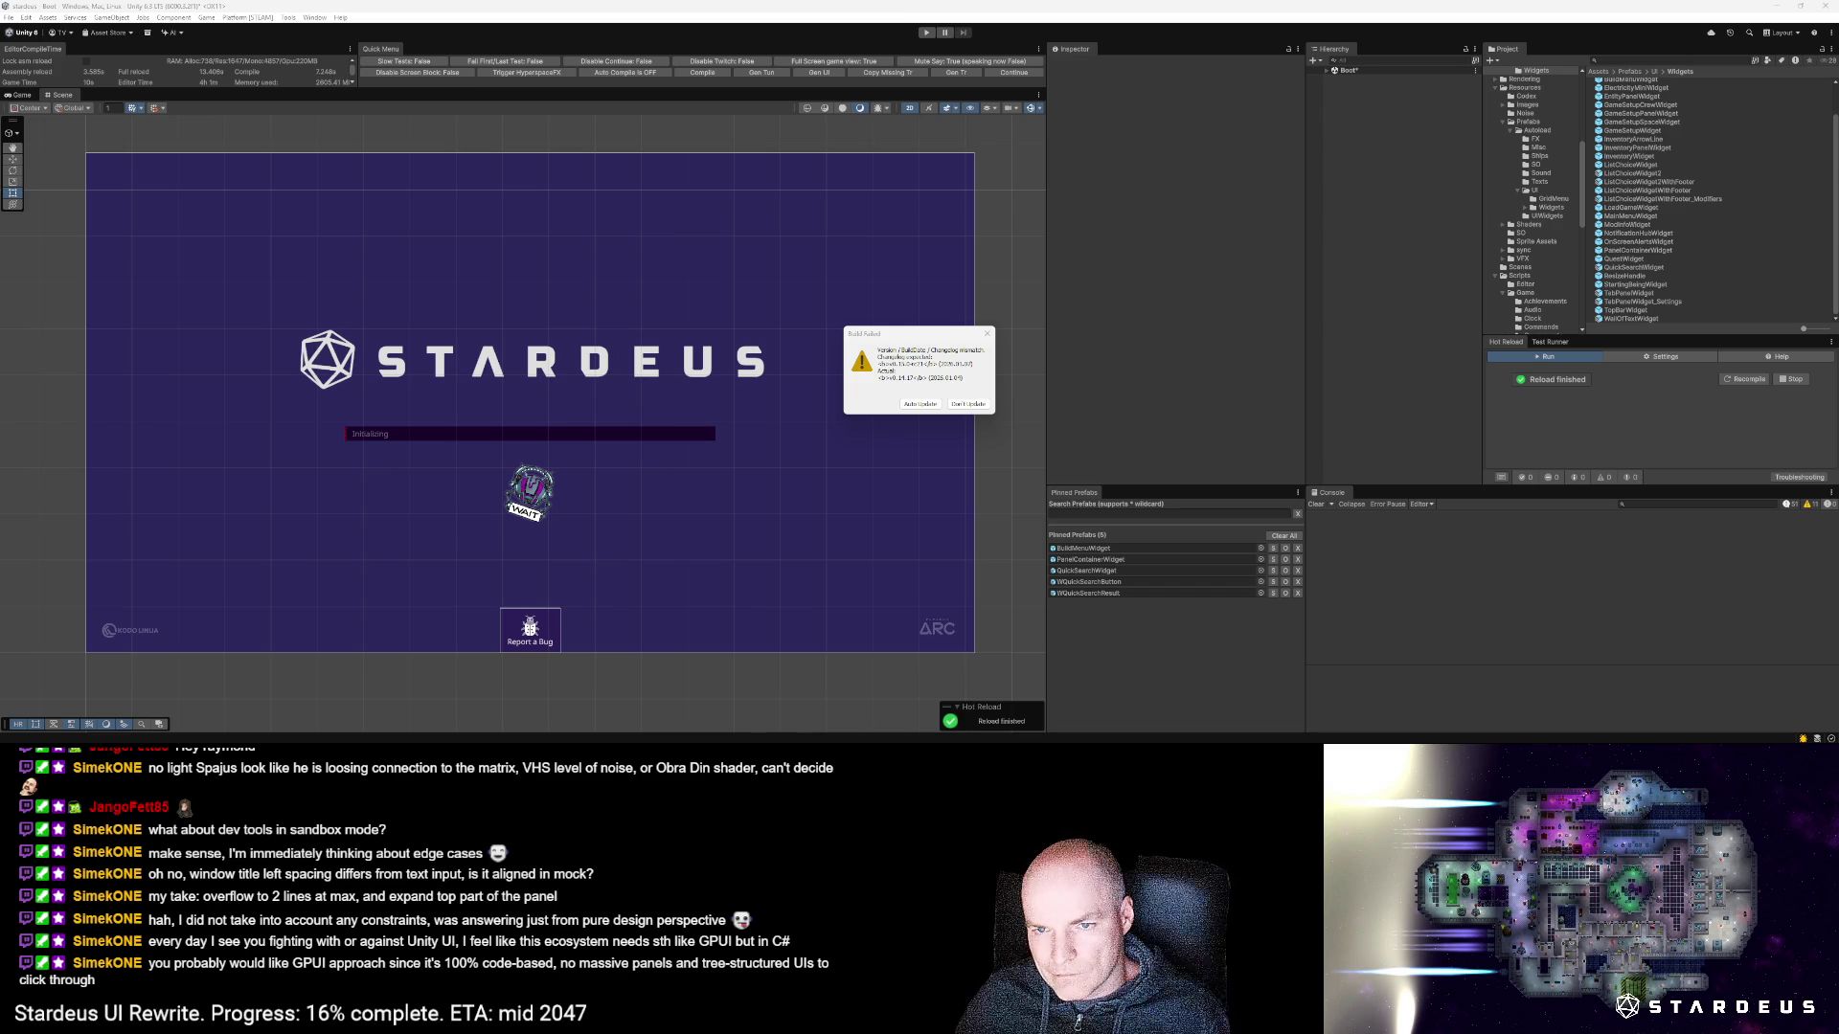
pyautogui.click(968, 404)
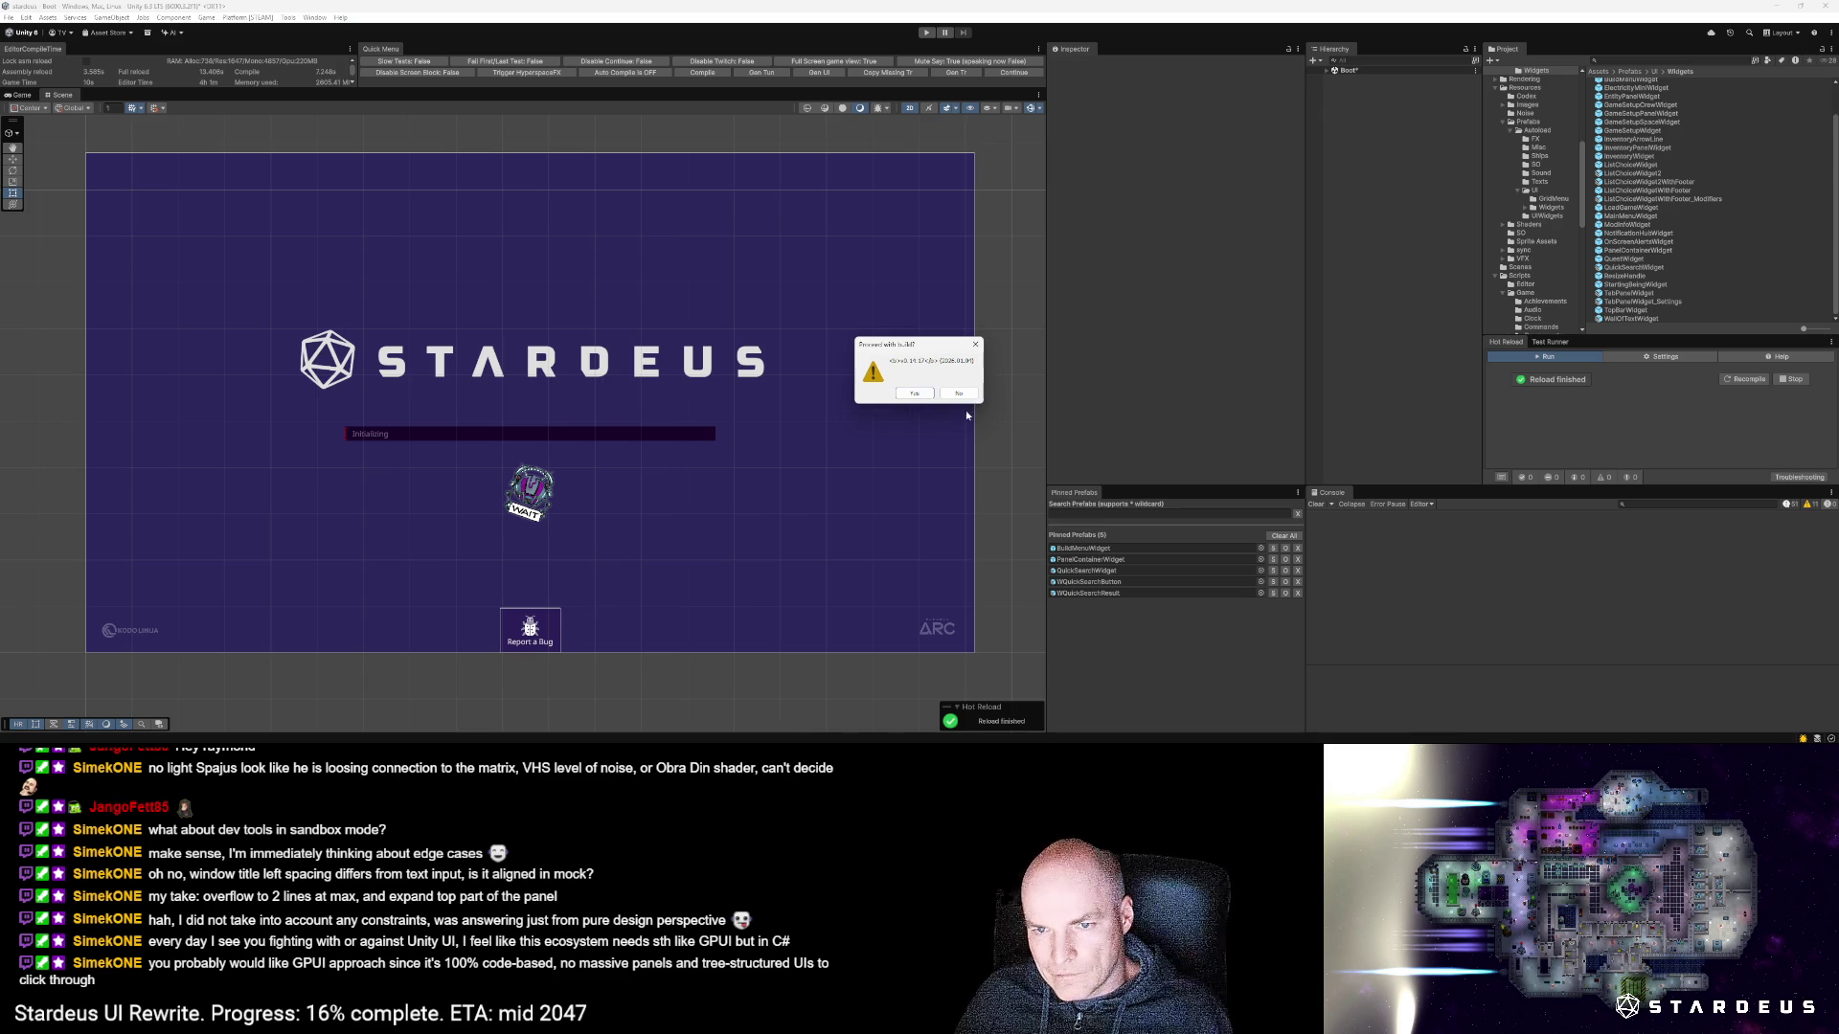
pyautogui.click(915, 394)
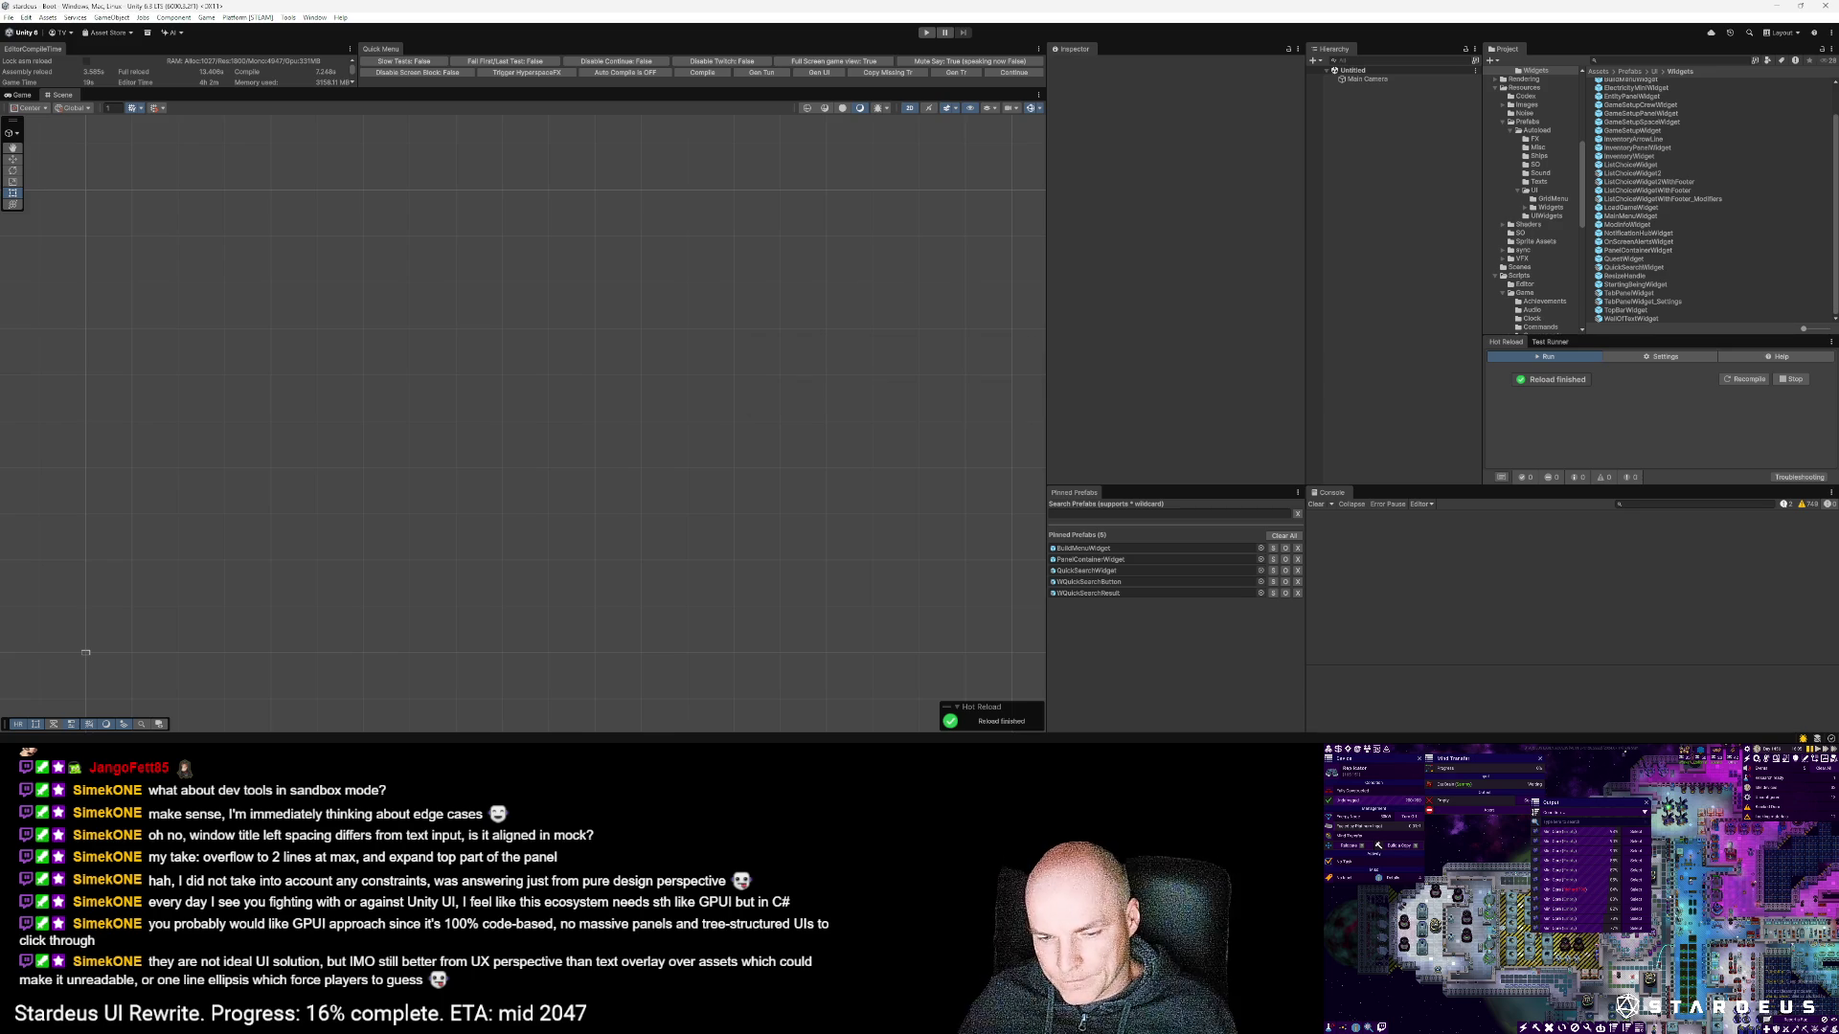
# Step: Deploy the build via Platform [STEAM] > Deploy > Steam Production, choosing Don't Update, then Deploy prod
pyautogui.click(261, 18)
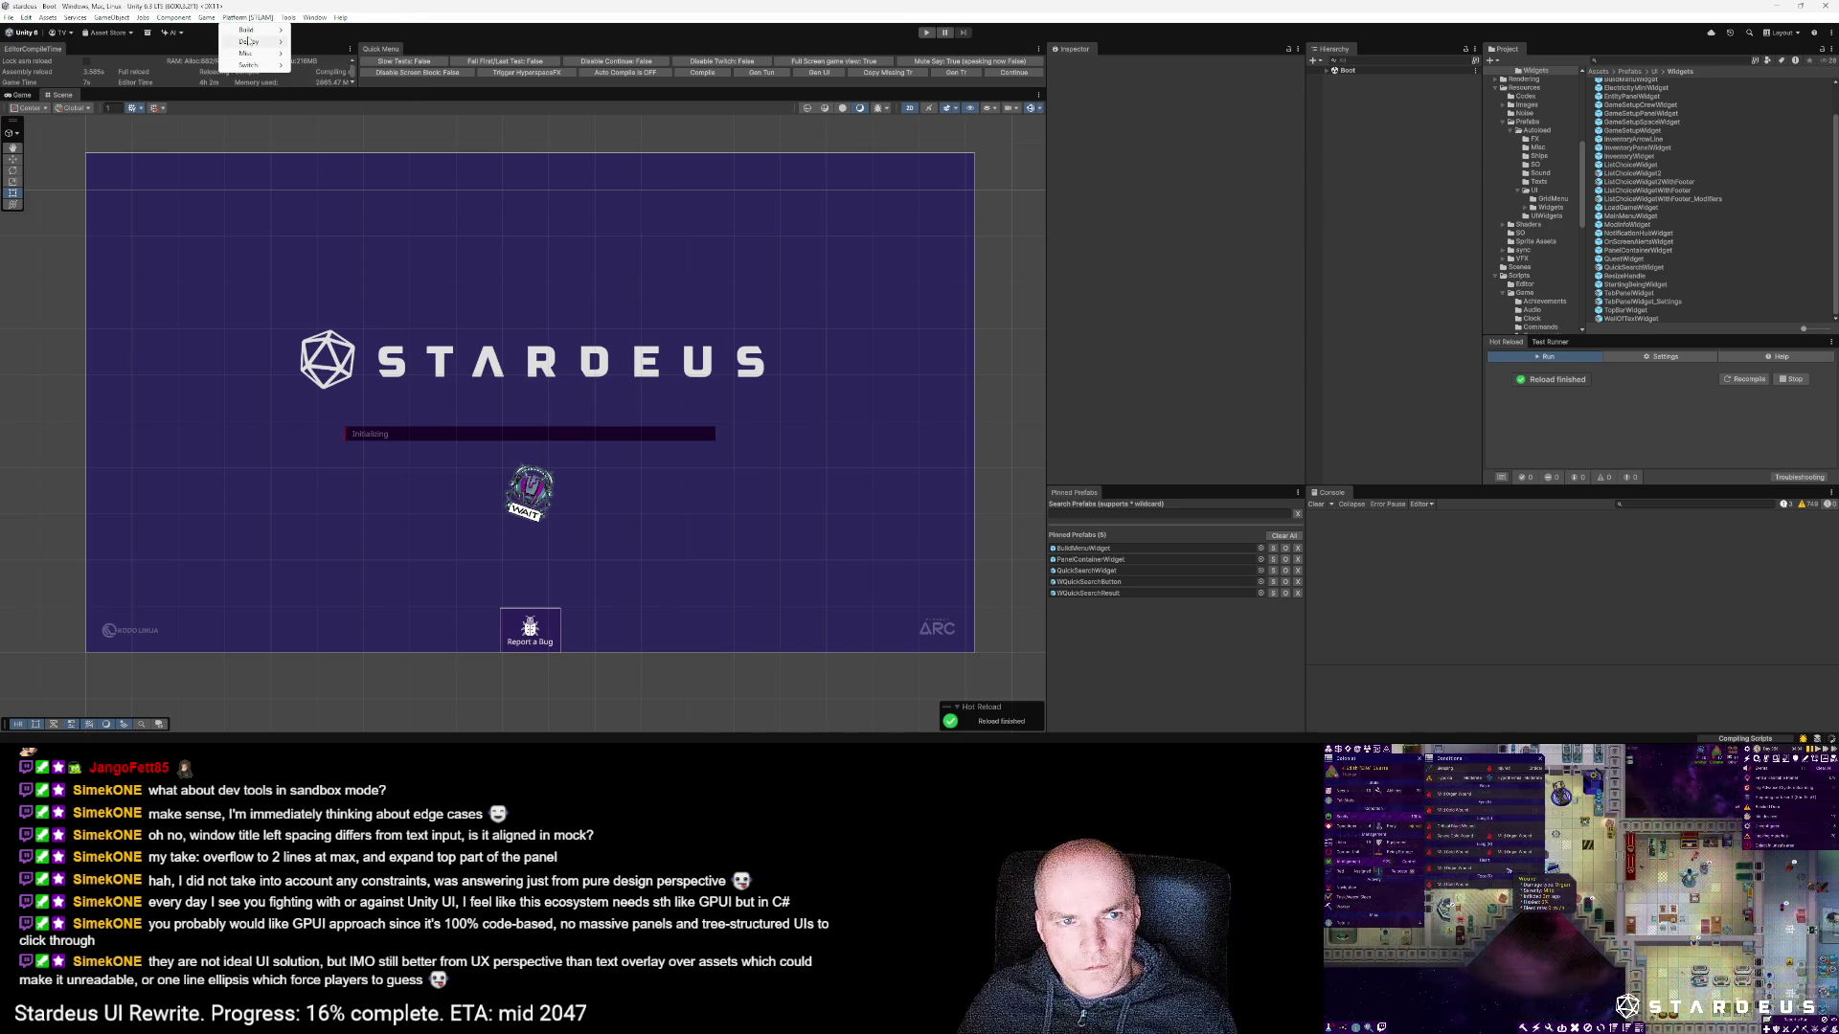
pyautogui.moveTo(250, 31)
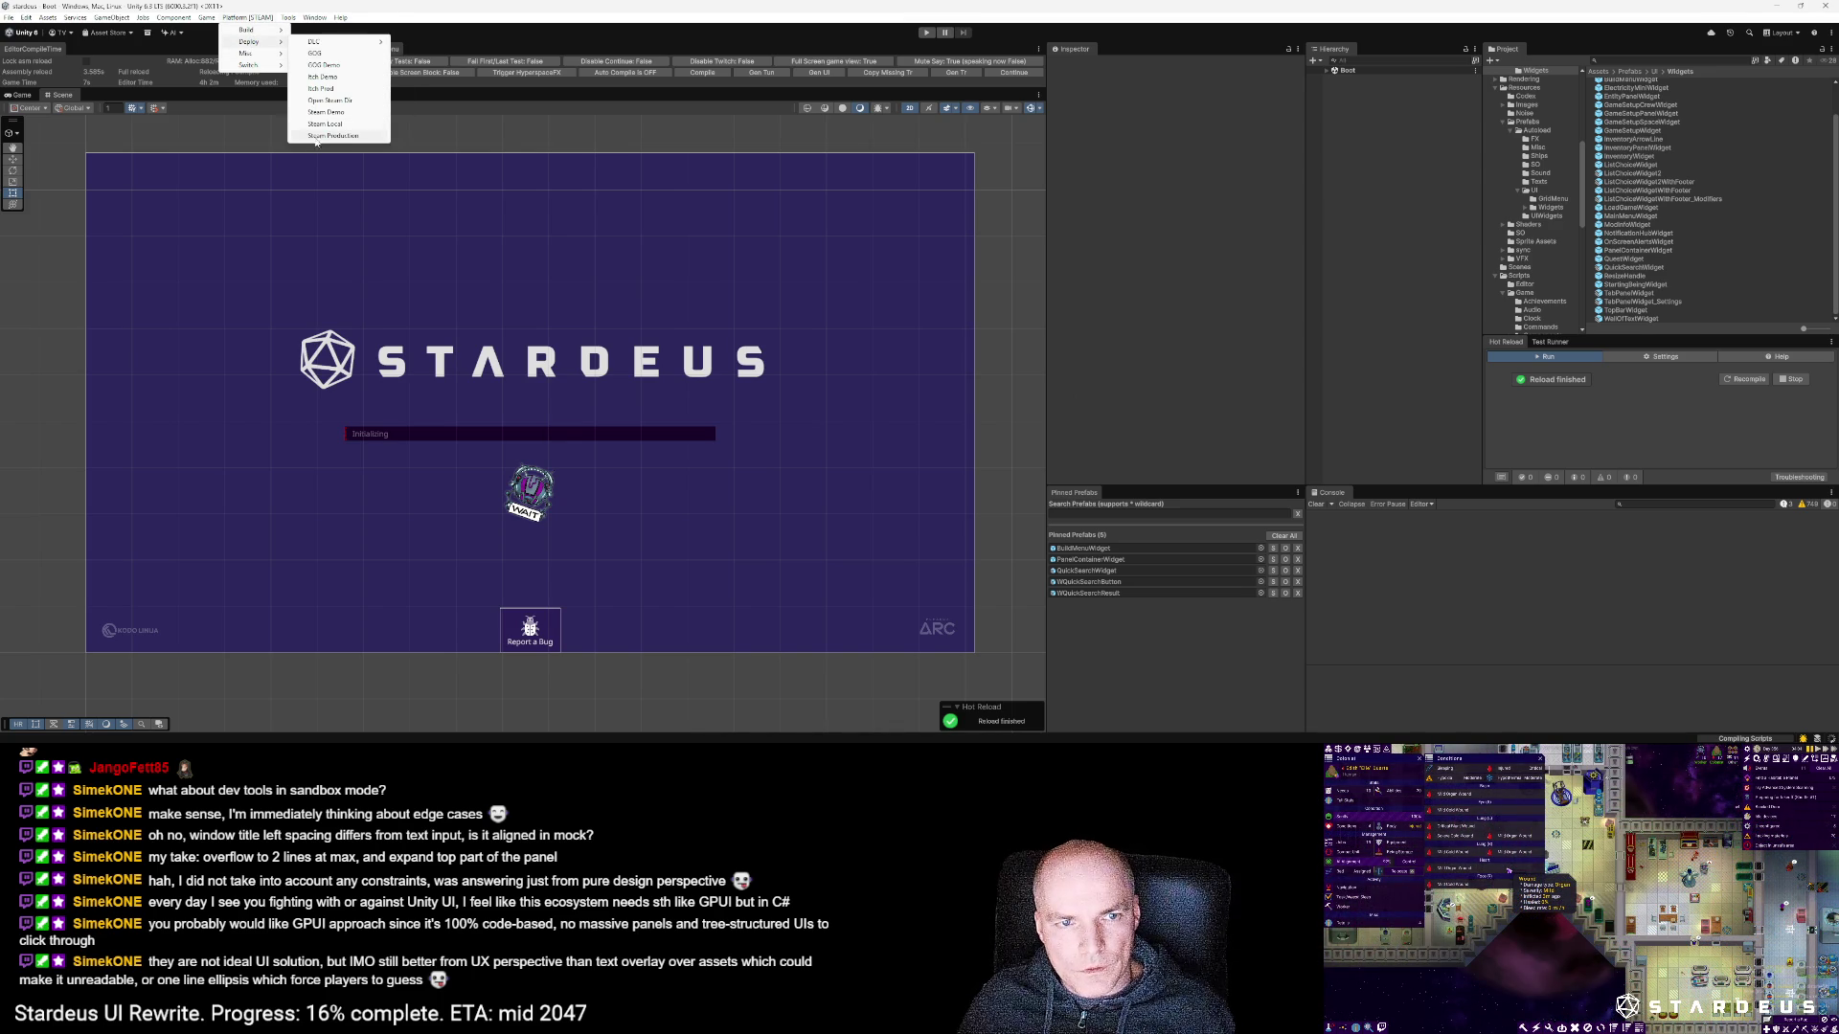
pyautogui.click(317, 136)
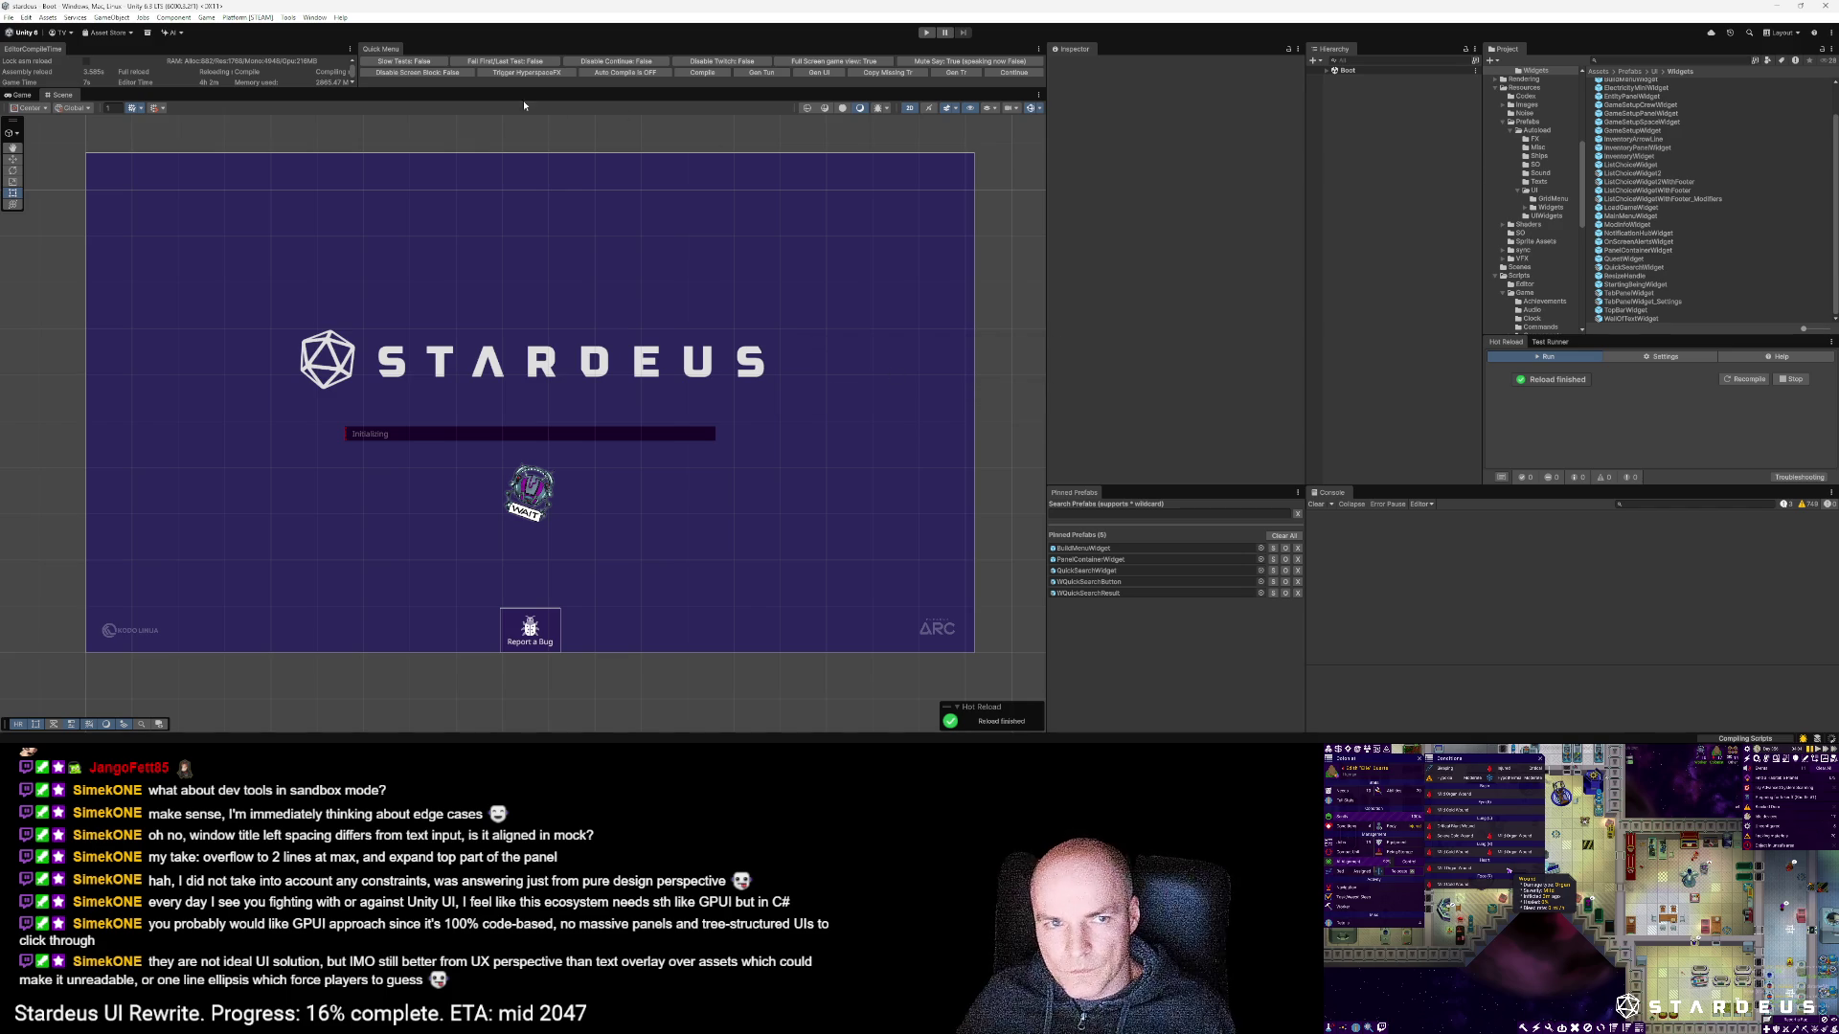
pyautogui.click(256, 18)
pyautogui.moveTo(255, 45)
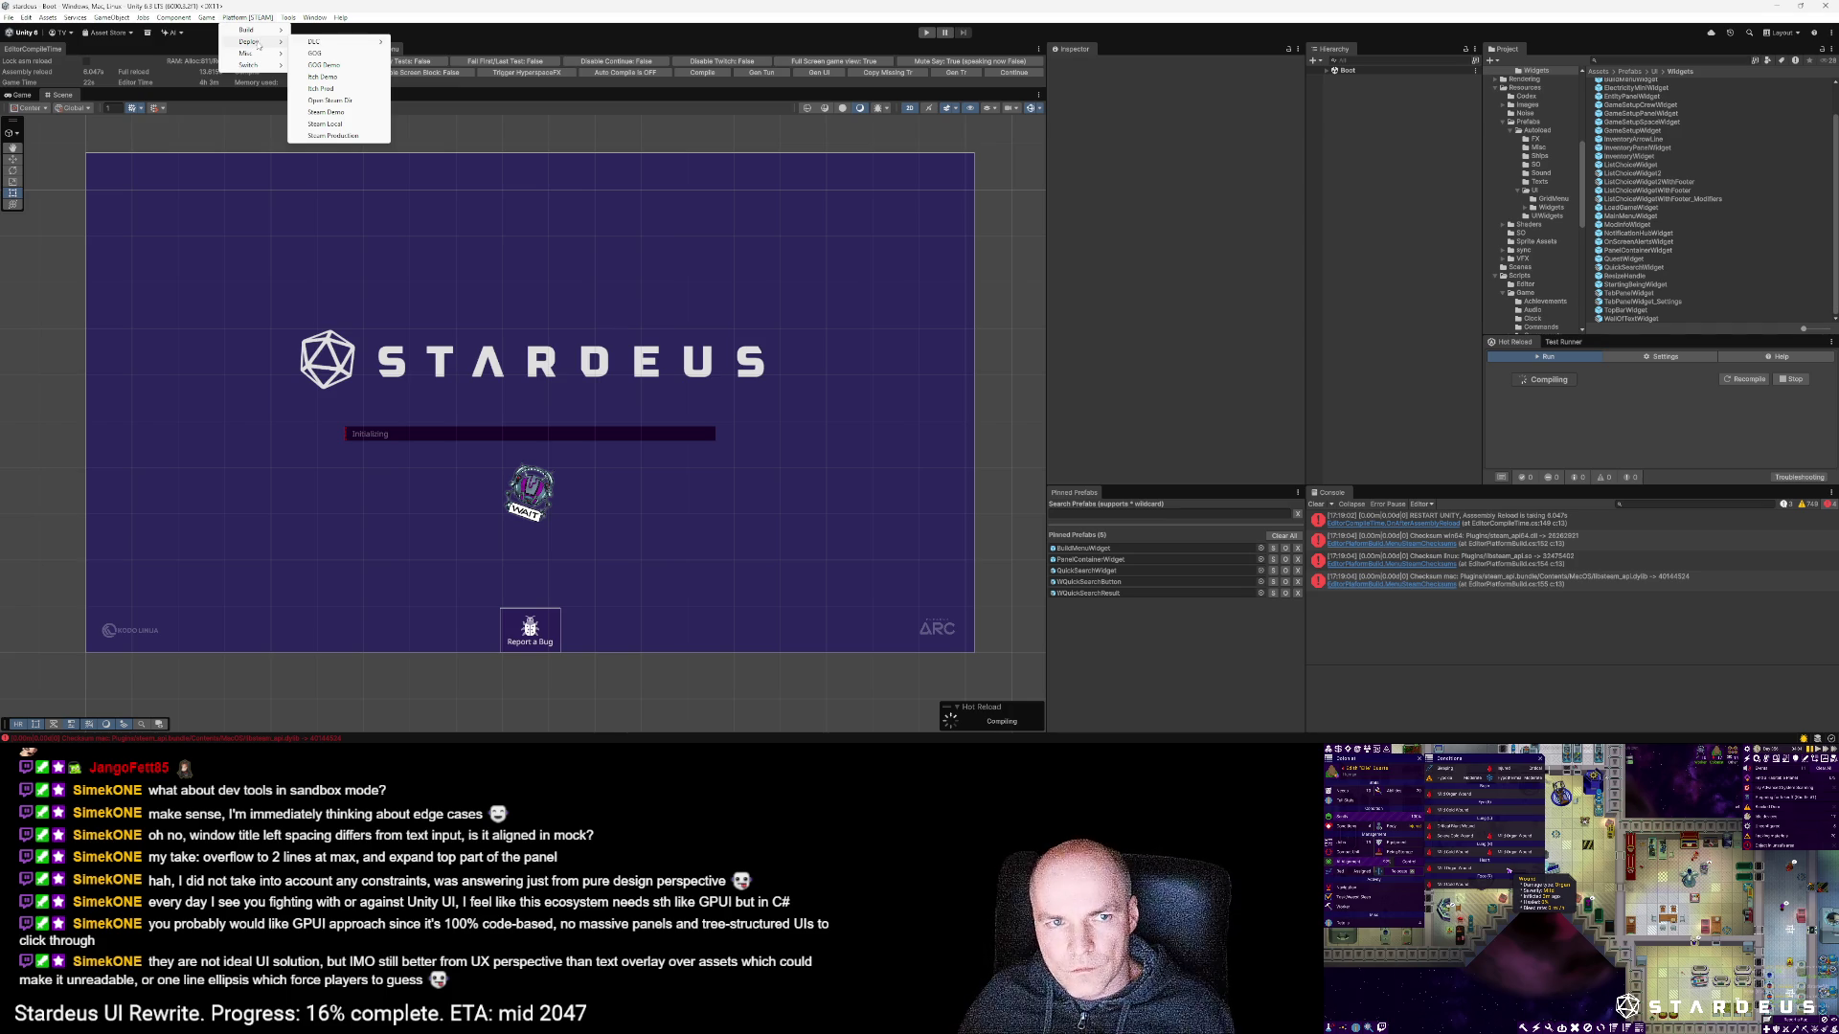
pyautogui.click(330, 136)
pyautogui.click(967, 403)
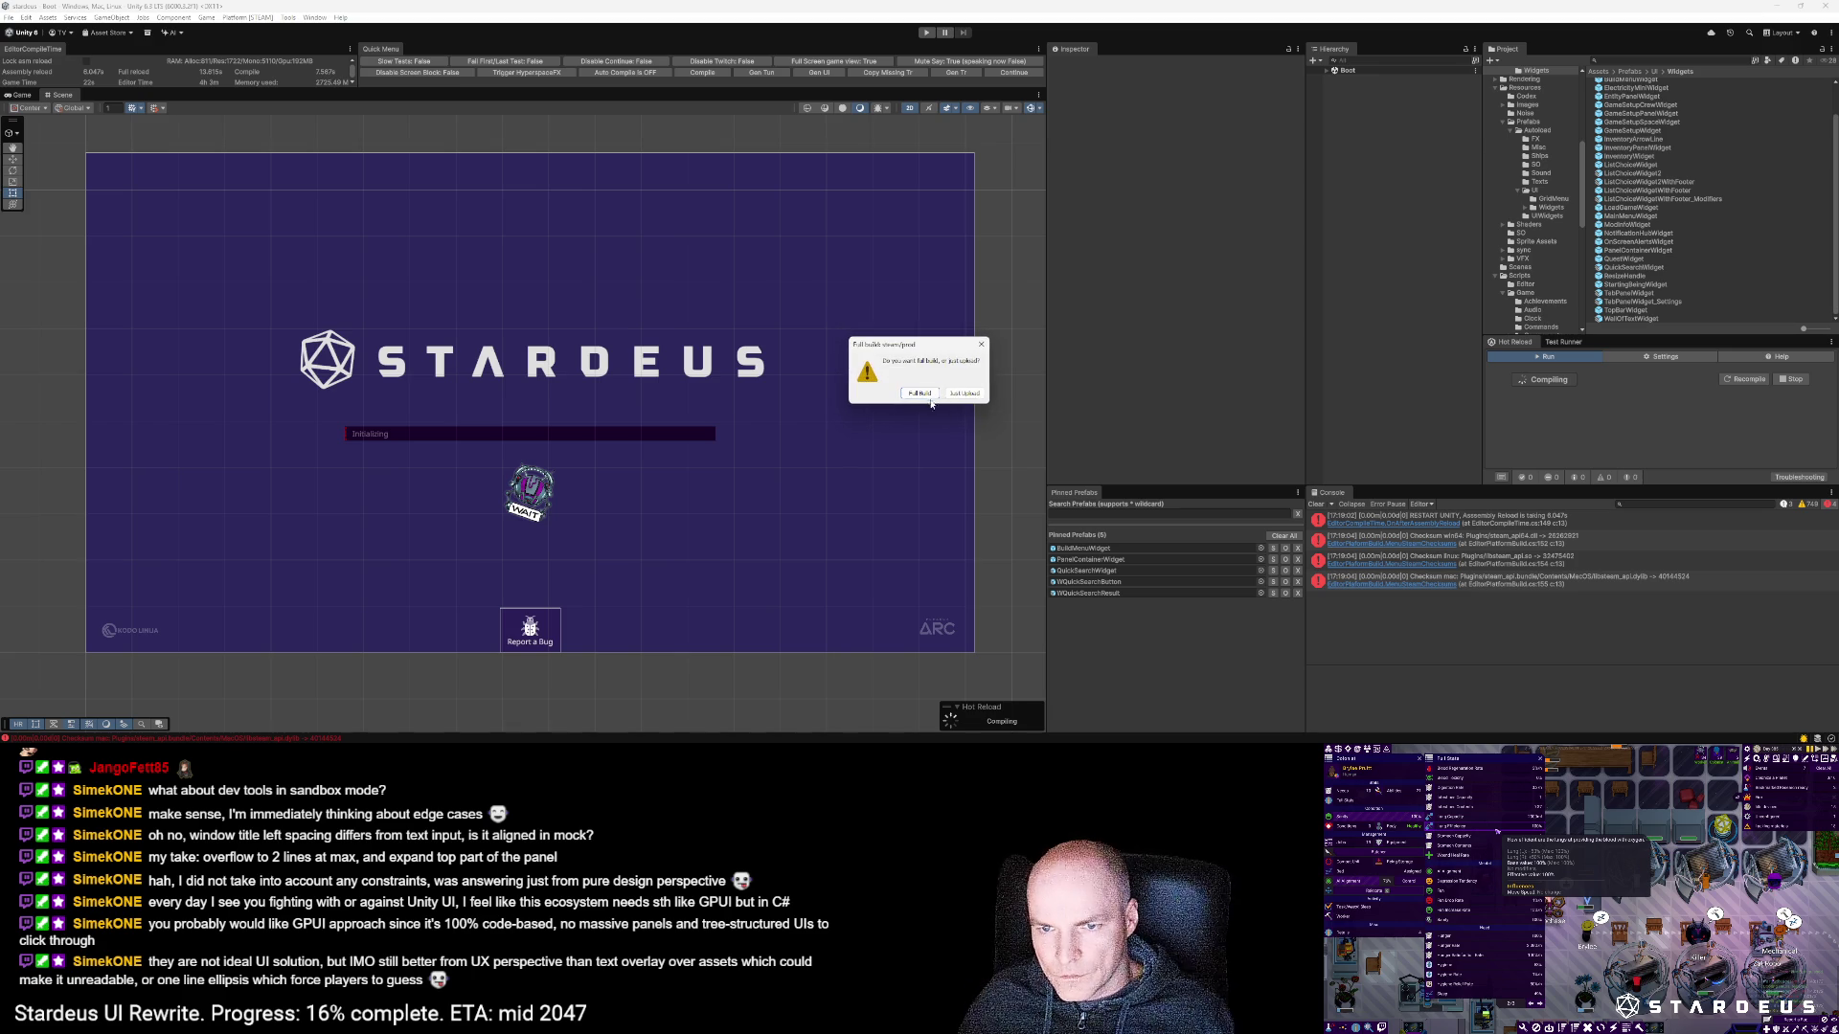
pyautogui.click(921, 394)
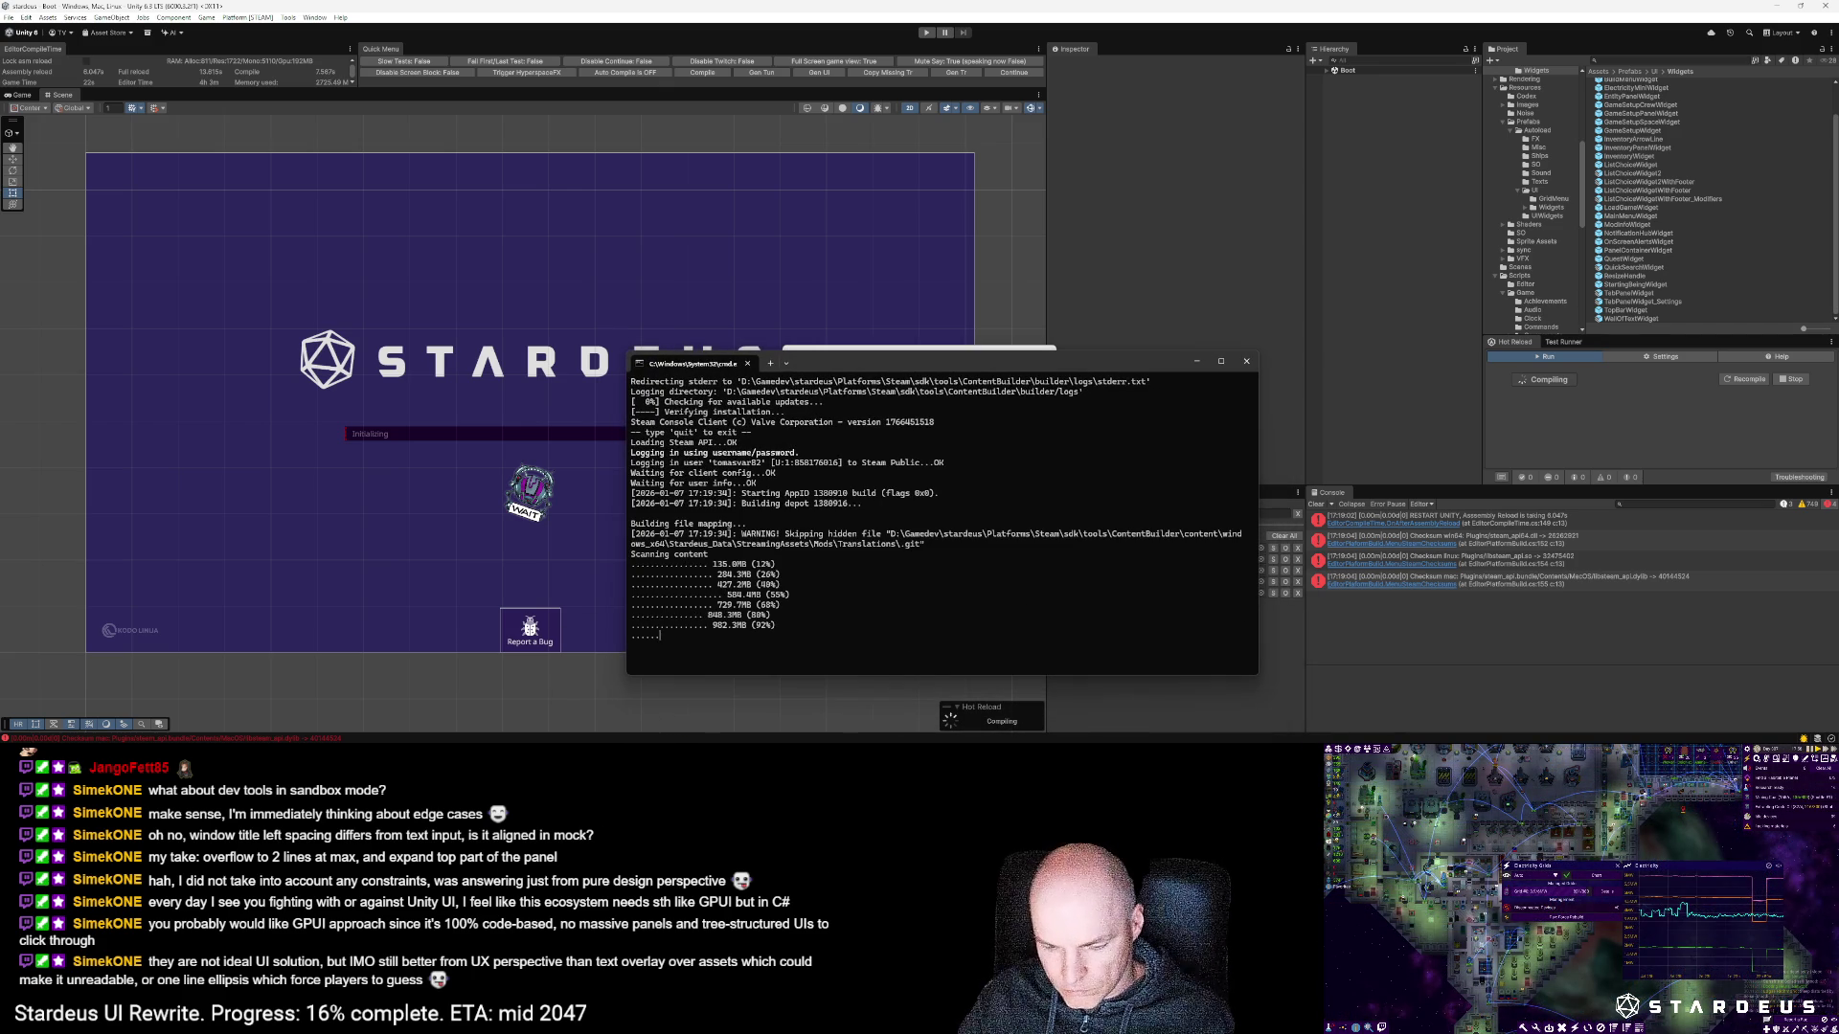
pyautogui.press('ctrl+super+Right')
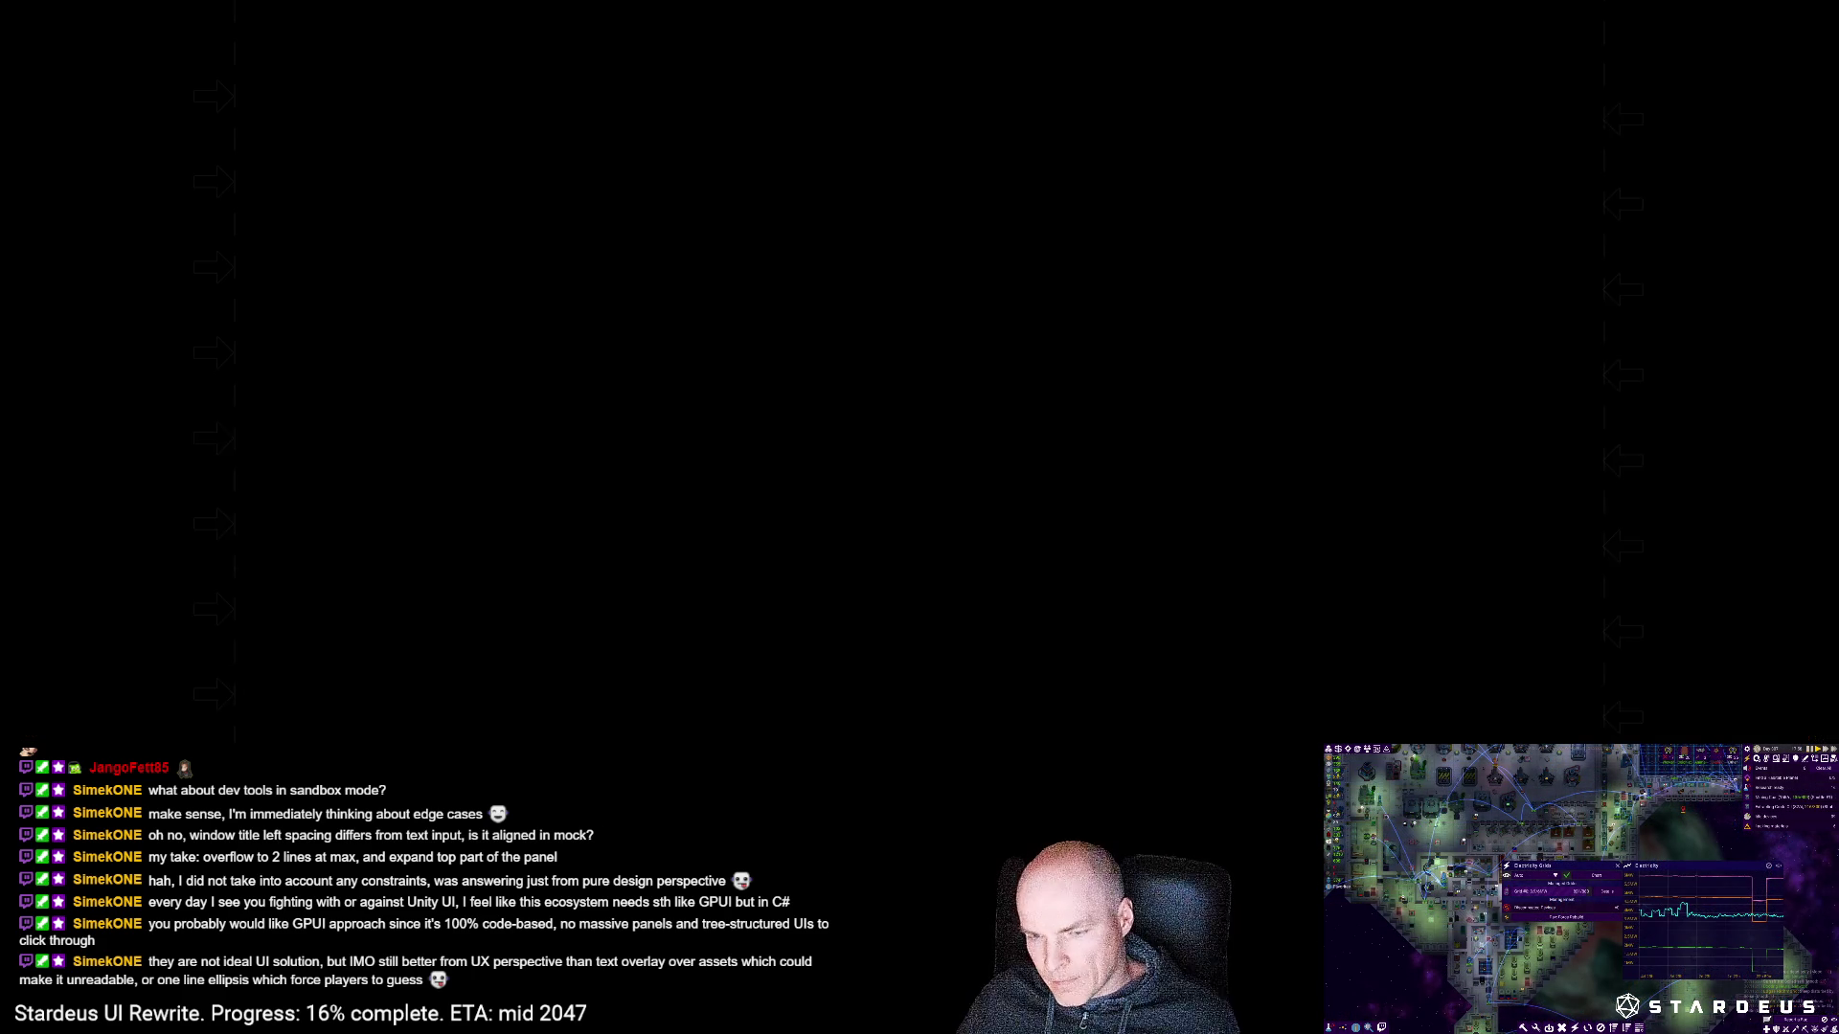
# Step: Stop the live stream in OBS
pyautogui.click(1704, 641)
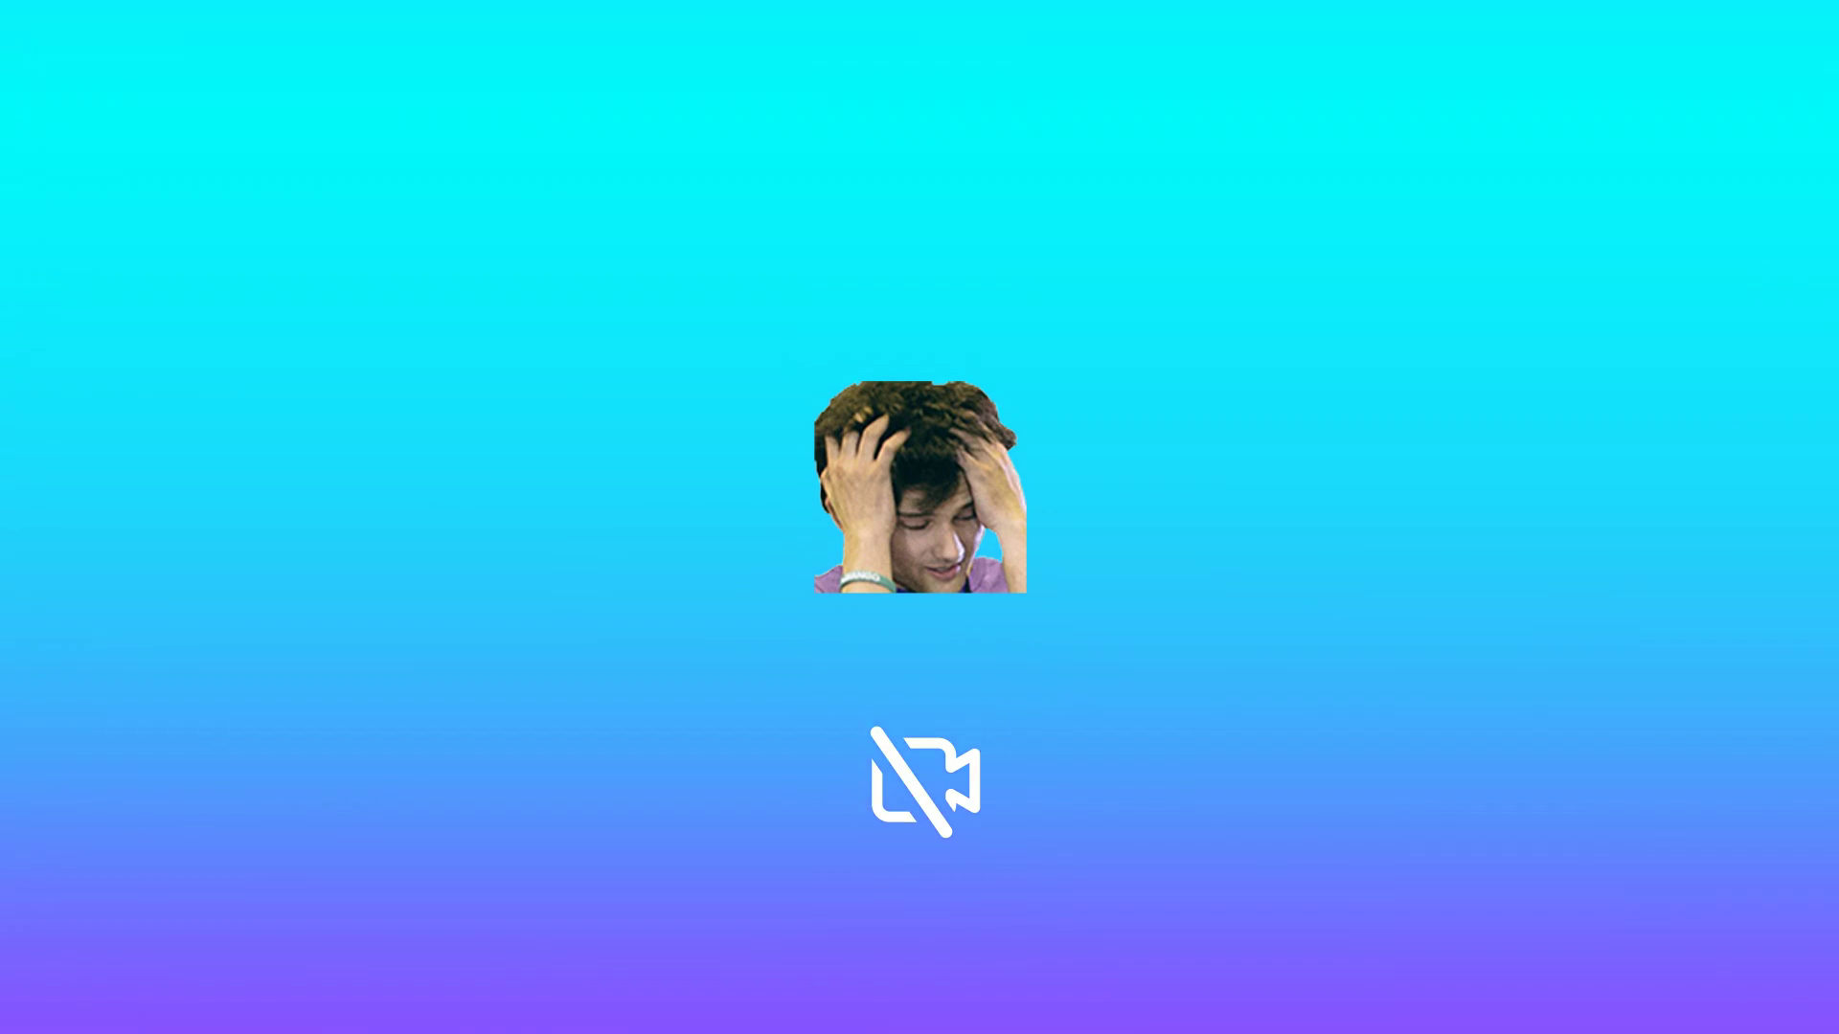